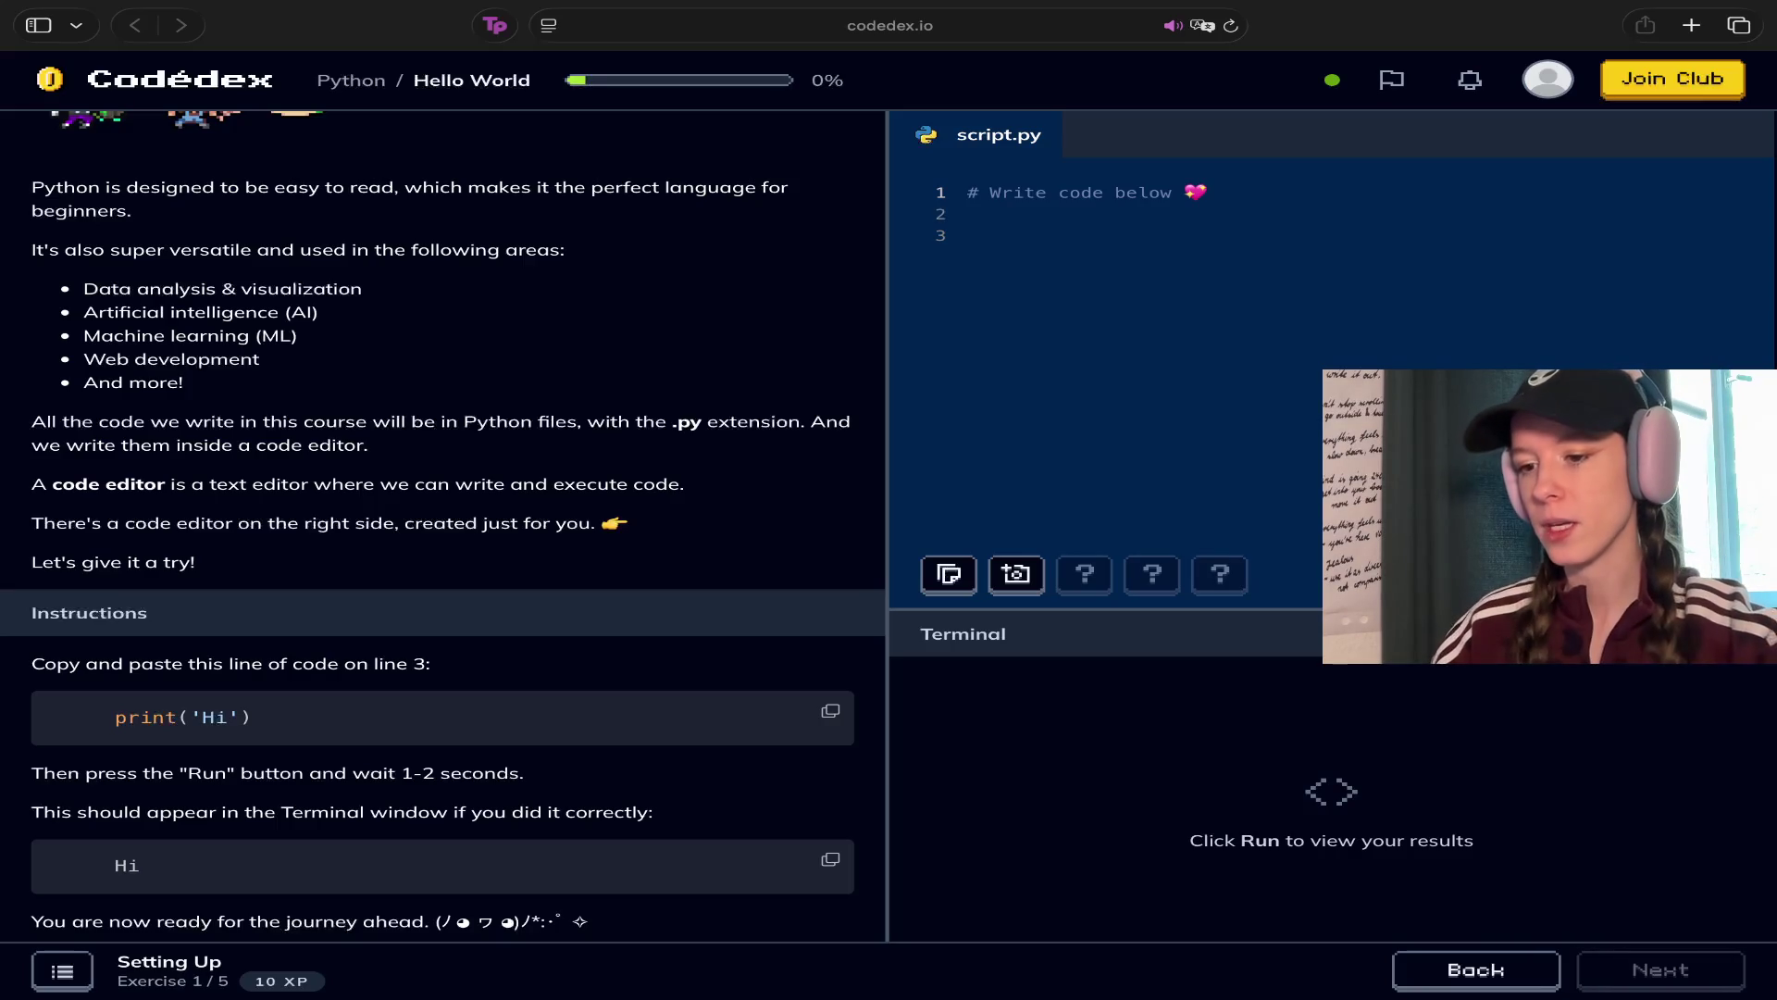
Select and delete the starter comment on line 1 of script.py
left_click(1166, 399)
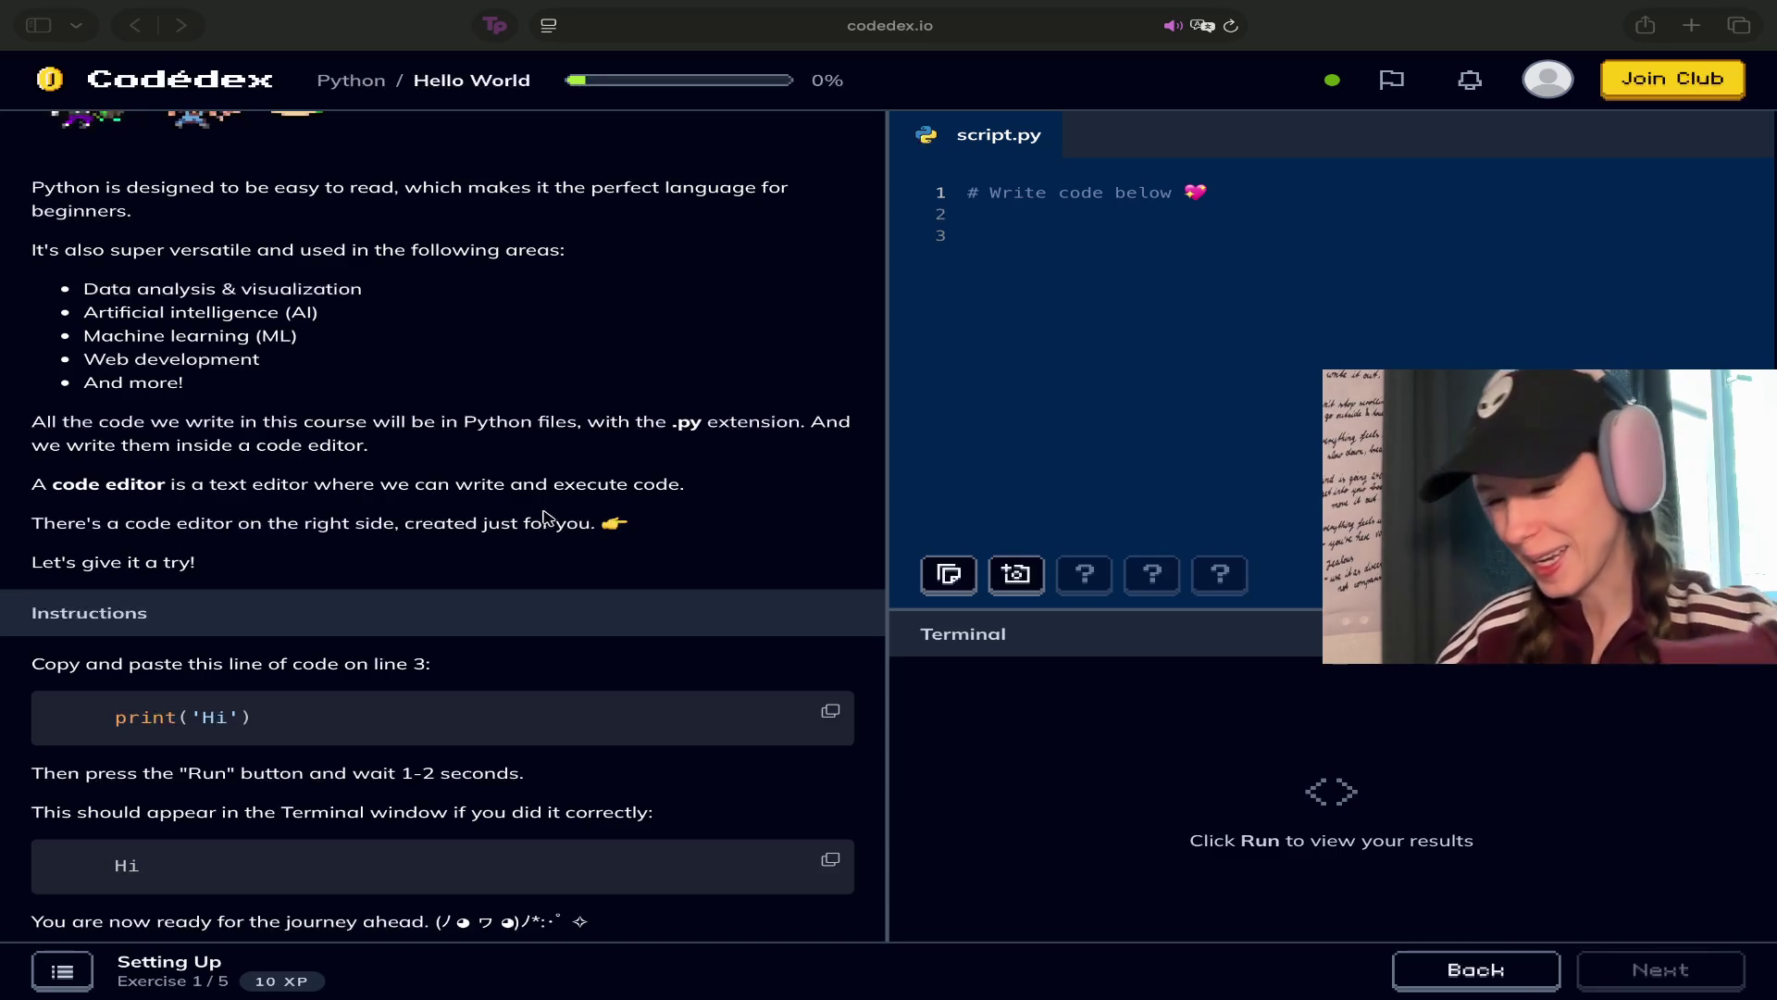
scroll(473, 556, "down", 3)
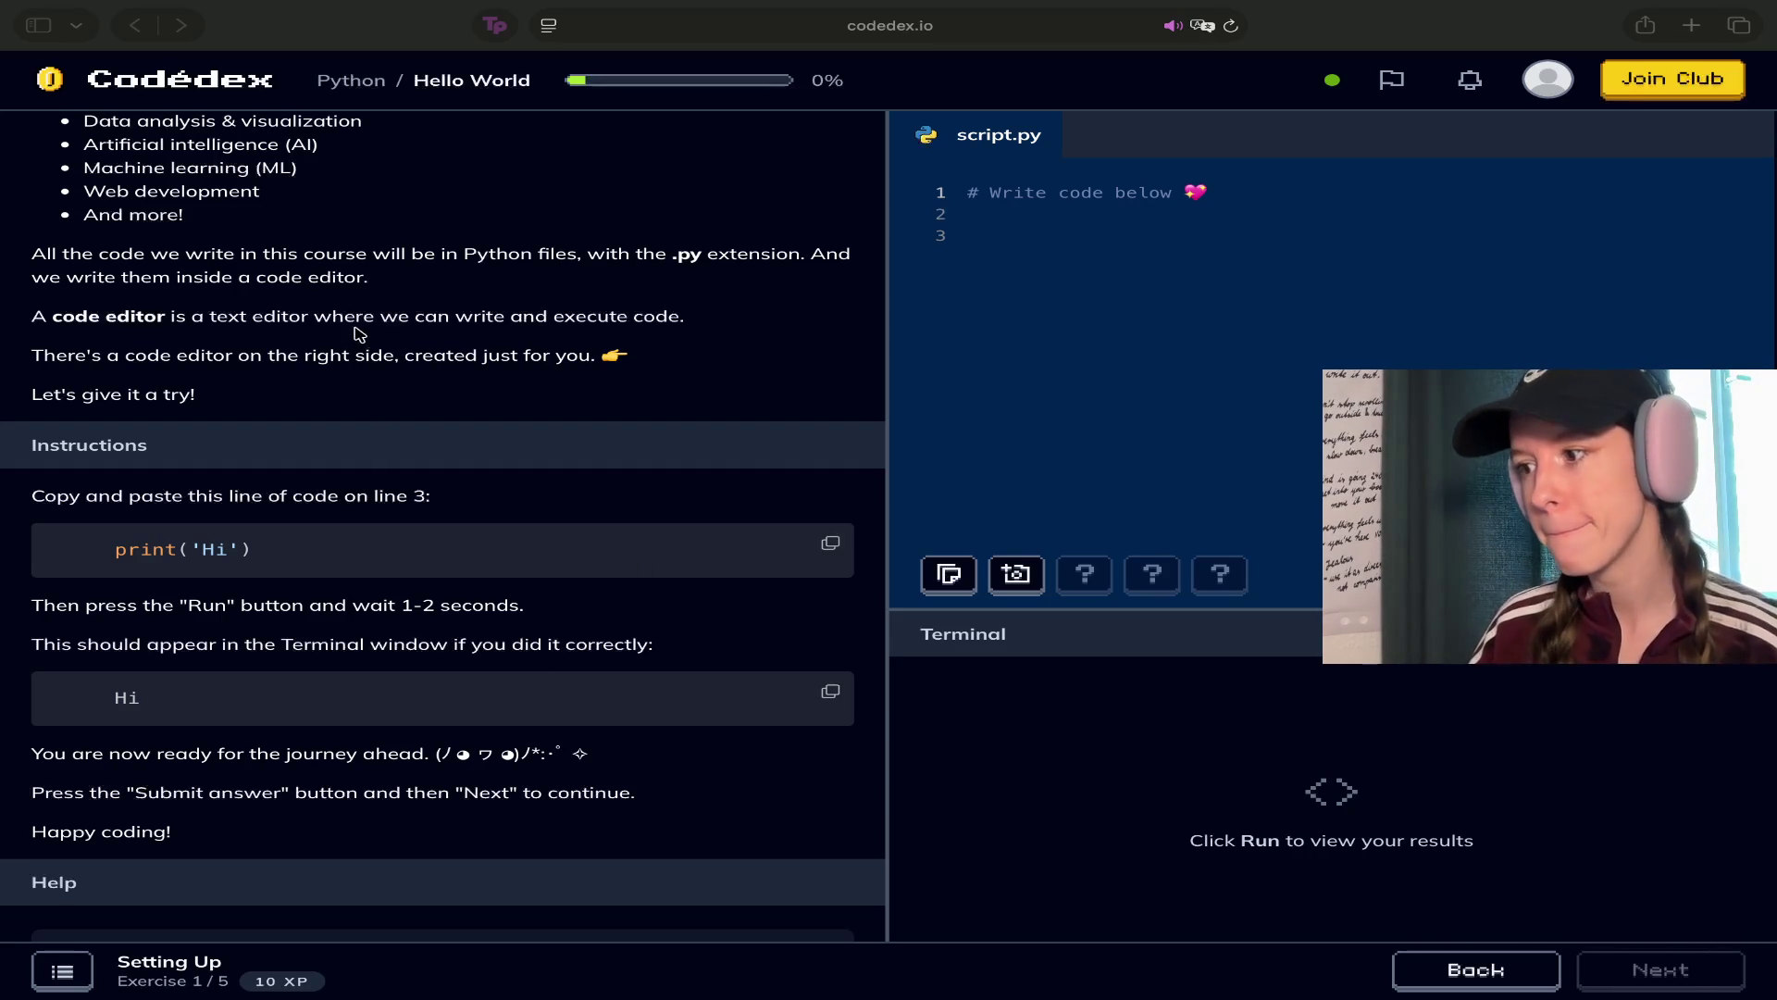
scroll(145, 475, "down", 1)
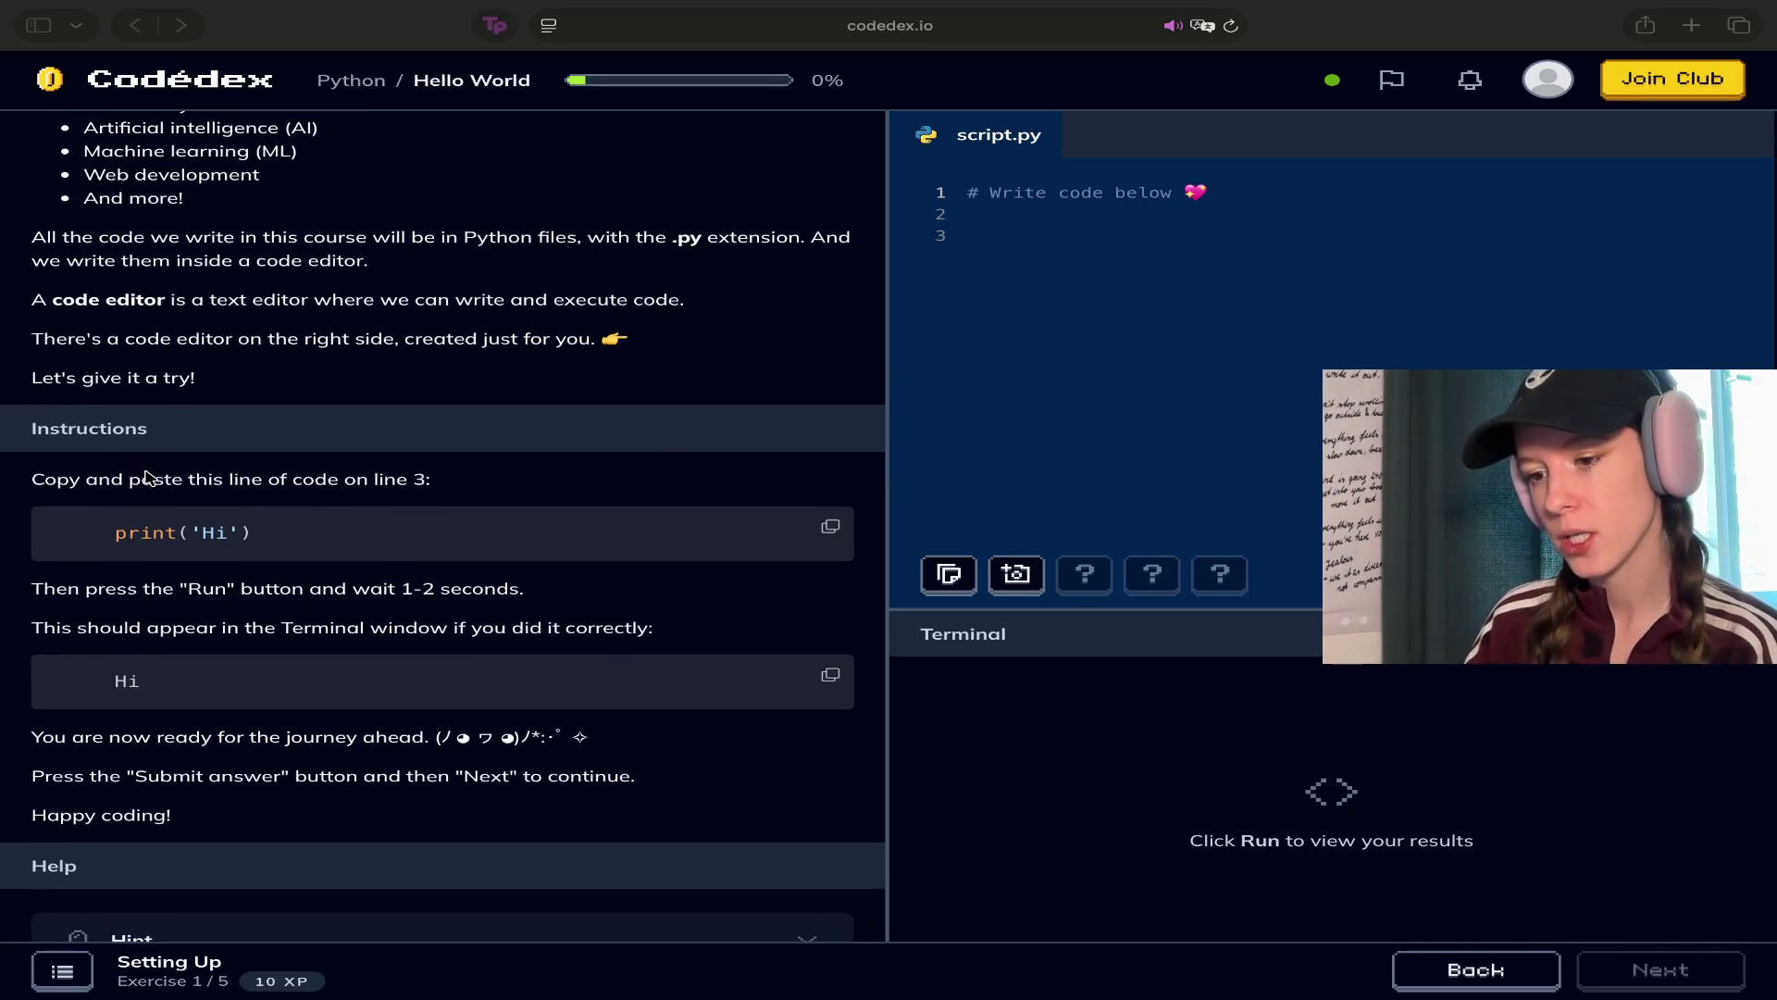
scroll(145, 475, "down", 2)
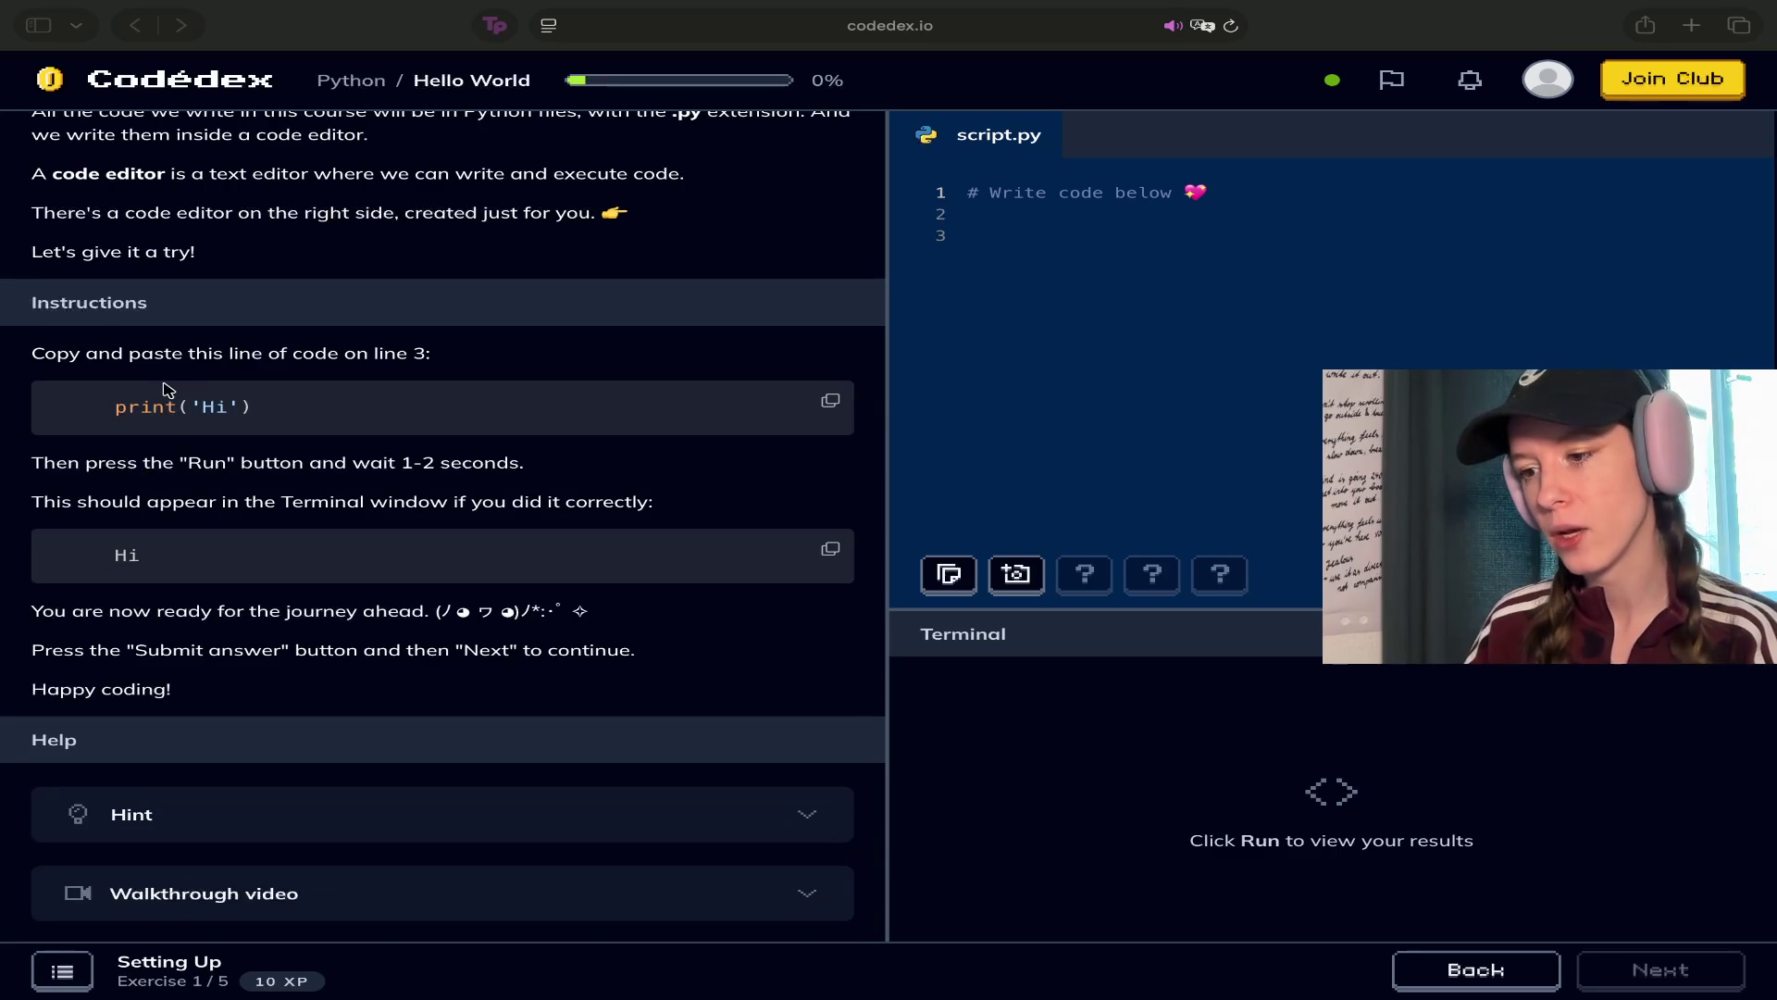
left_click(1007, 199)
left_click(1220, 193)
left_click_drag(1219, 193, 946, 189)
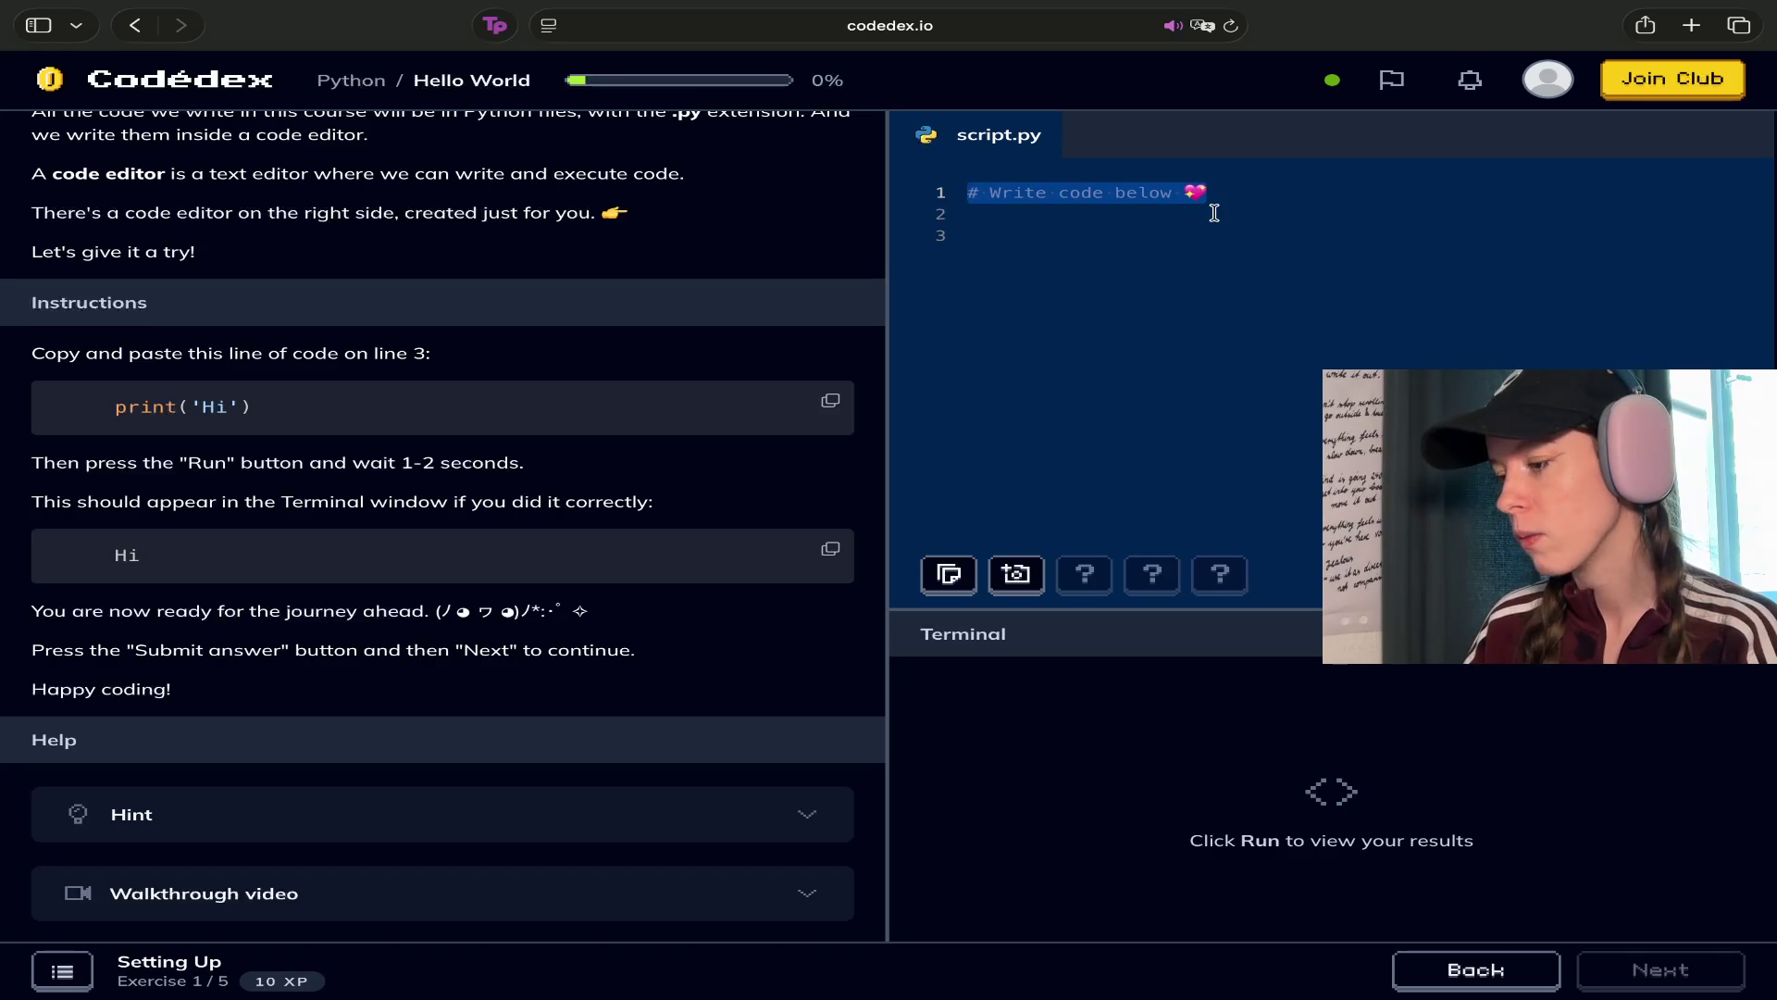
key("BackSpace")
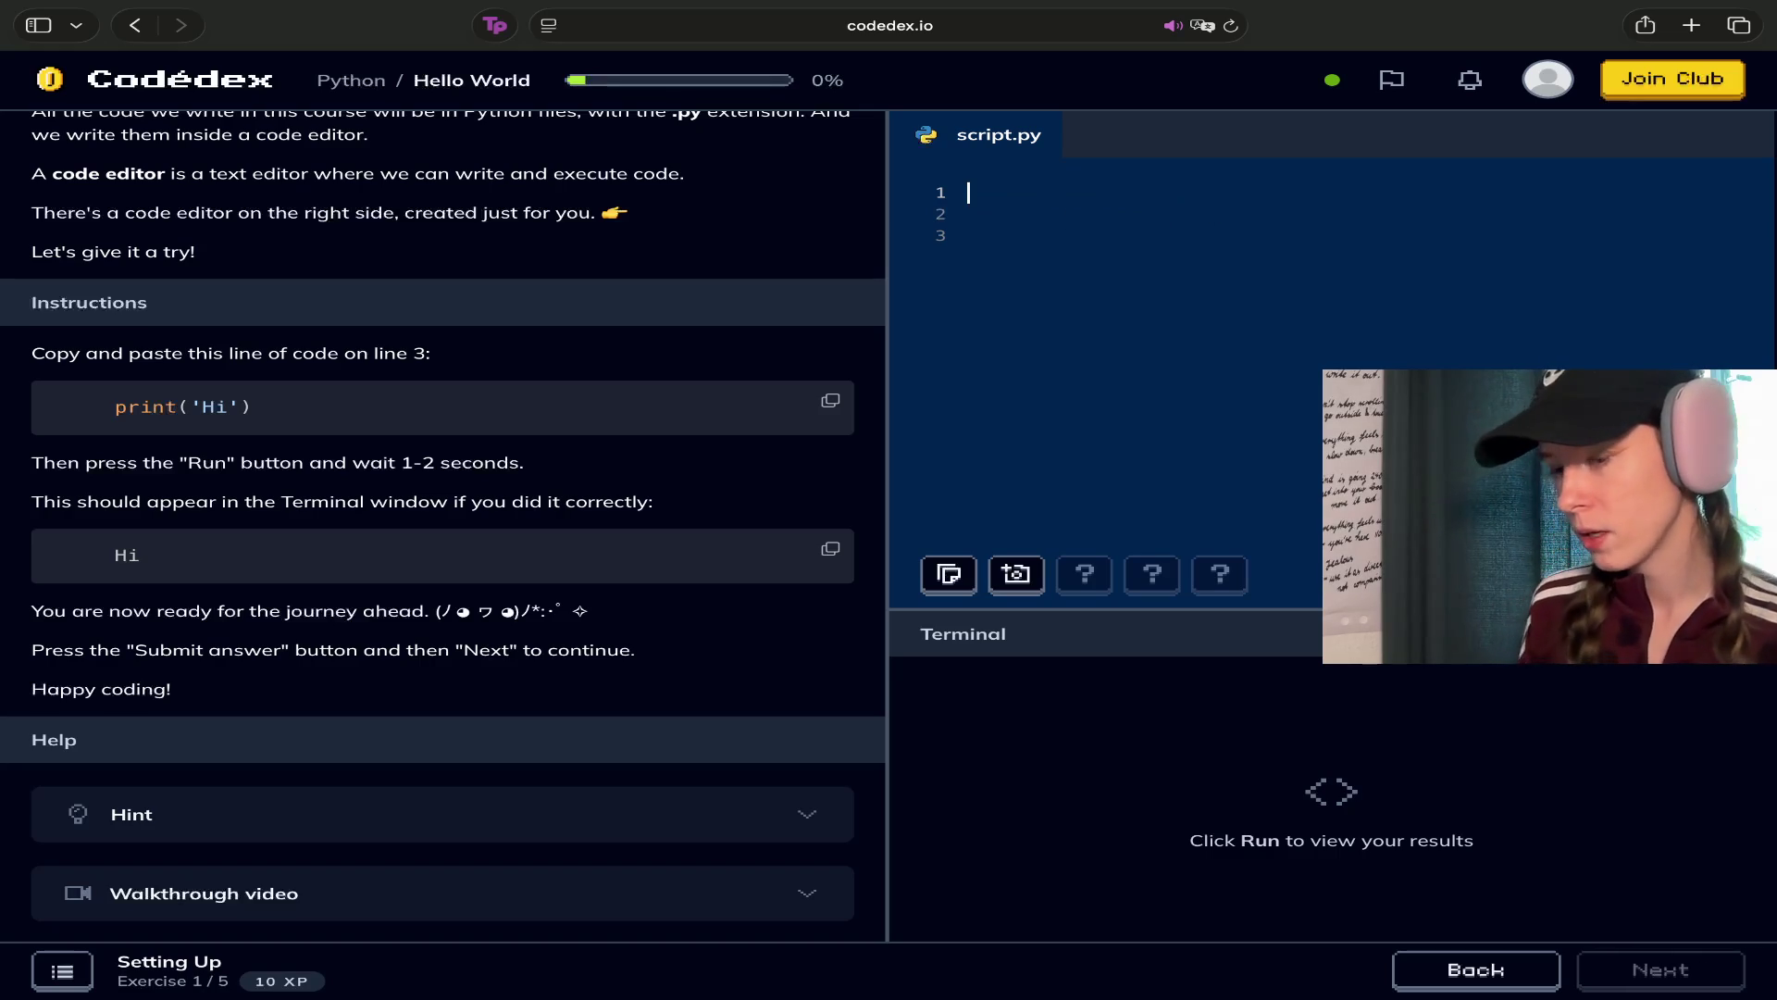
Write print('Hi') on line 1, removing the stray brackets after print
type("print")
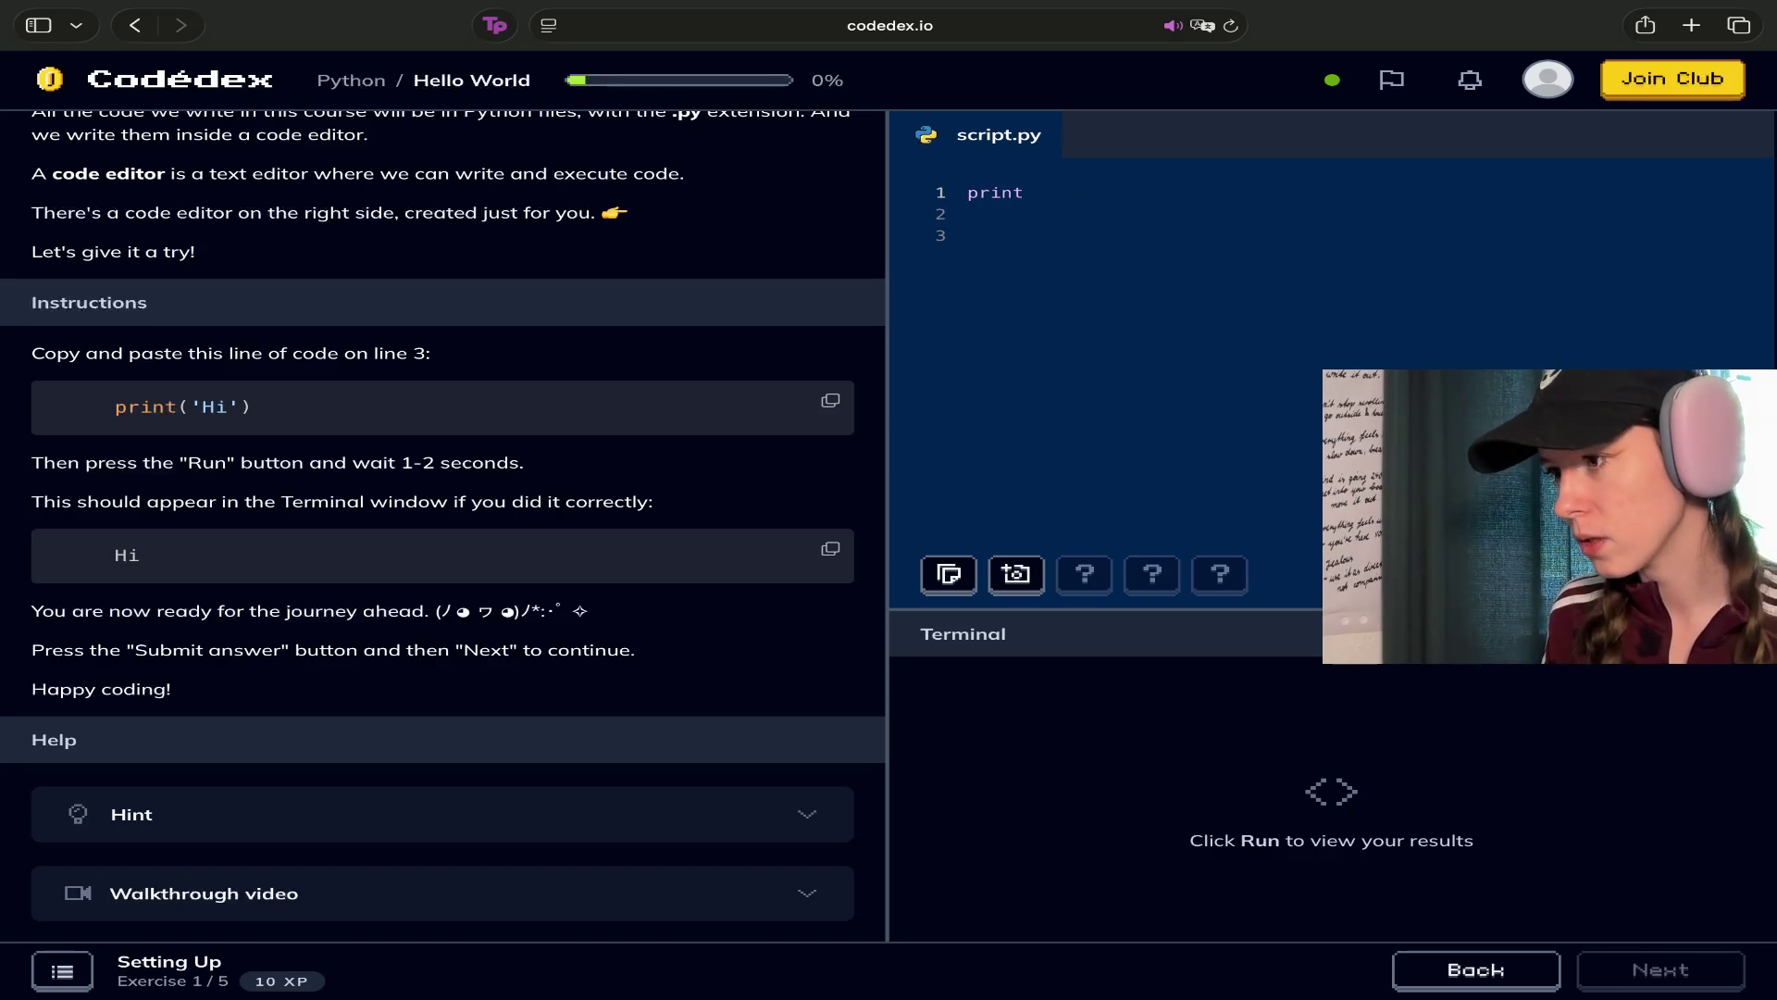
type(" (")
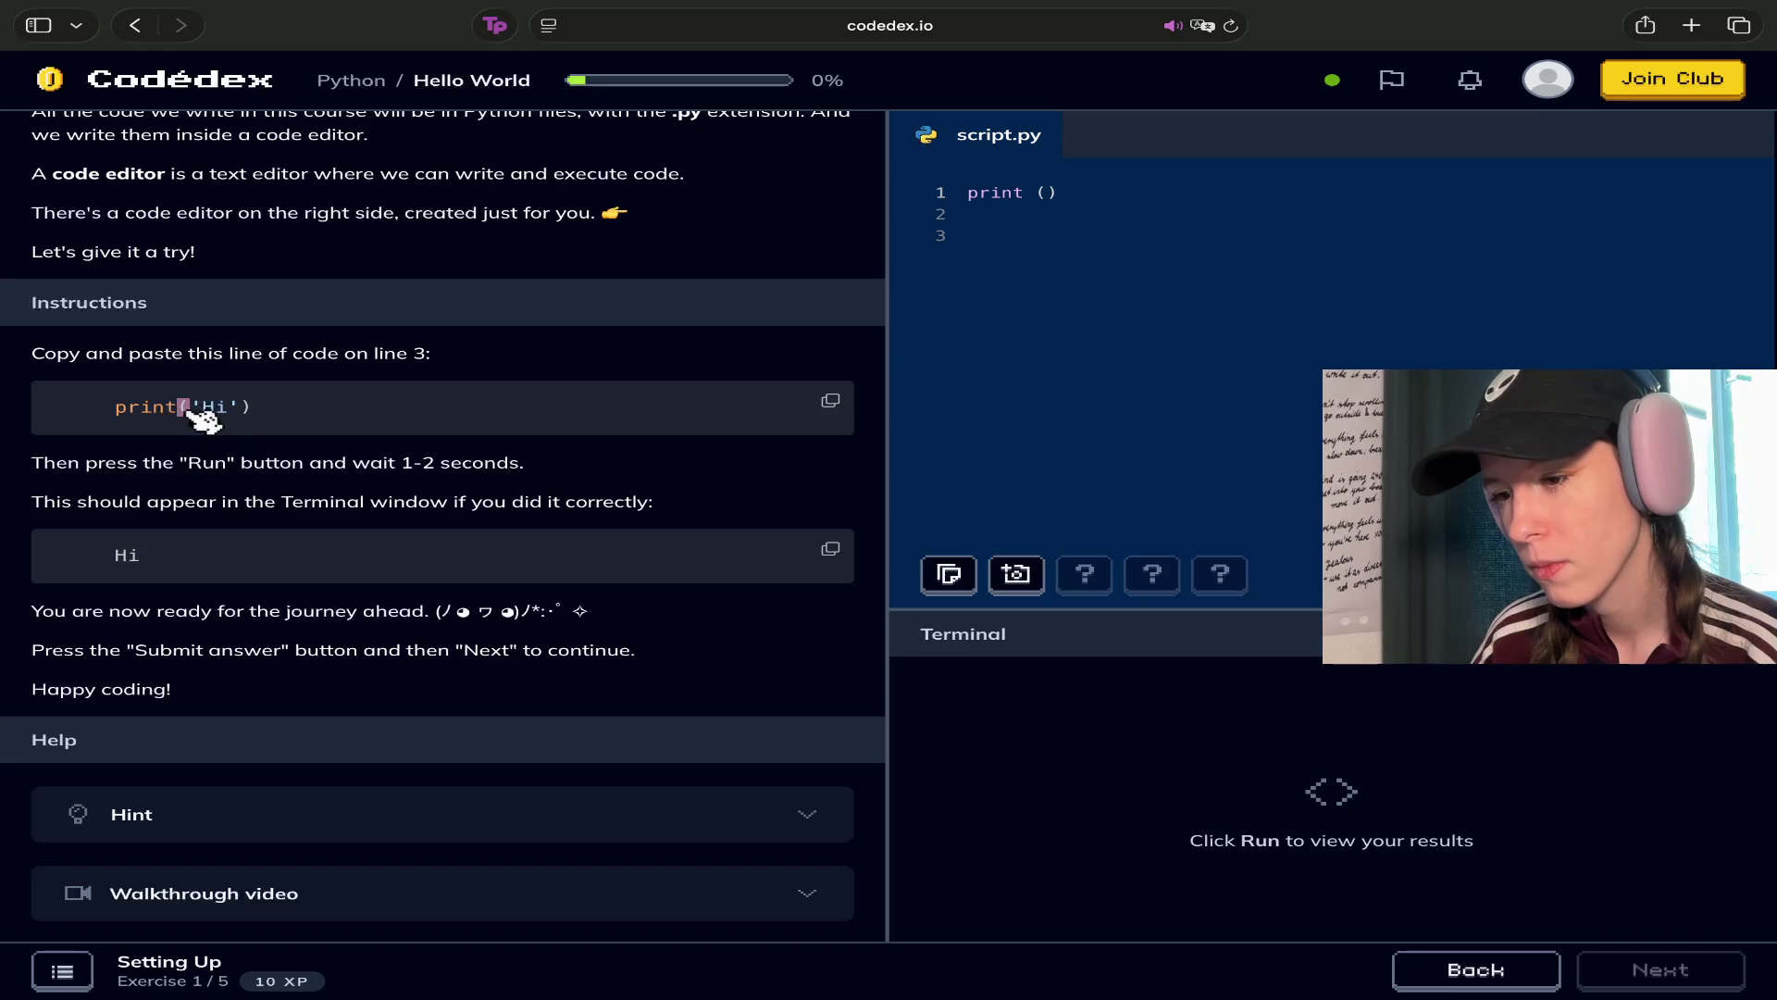
left_click(1196, 239)
left_click(1104, 191)
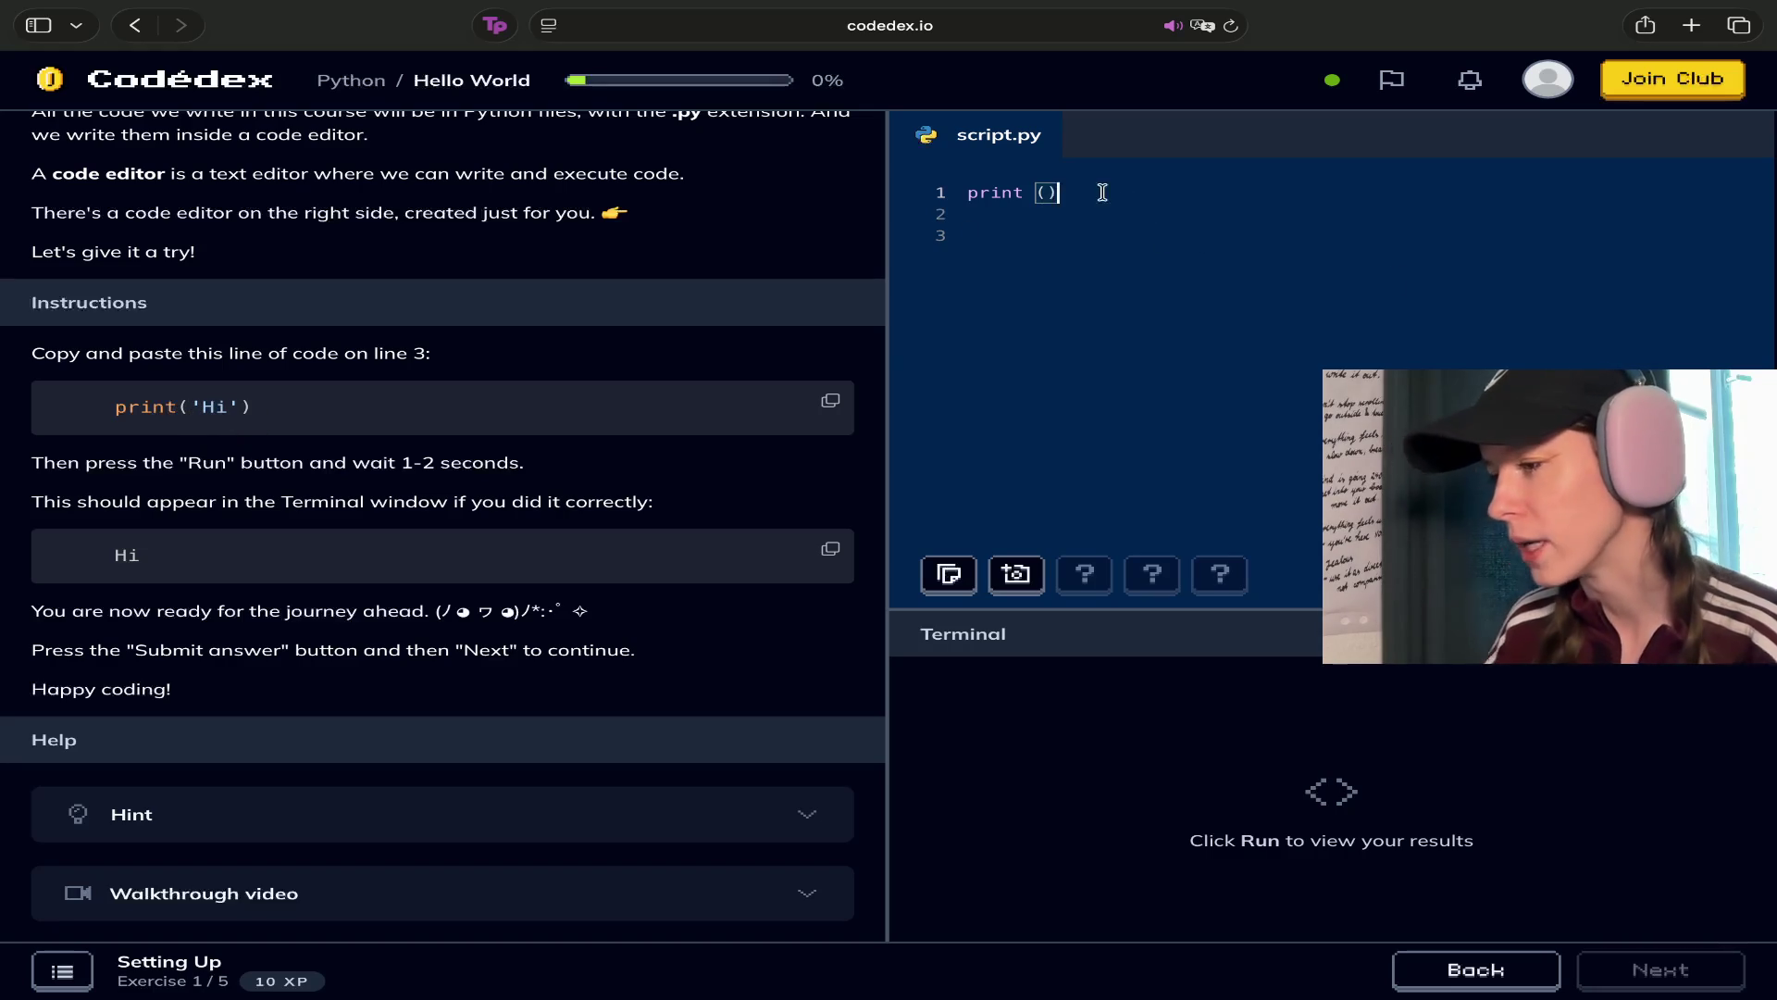
key("BackSpace")
key("BackSpace")
type("('")
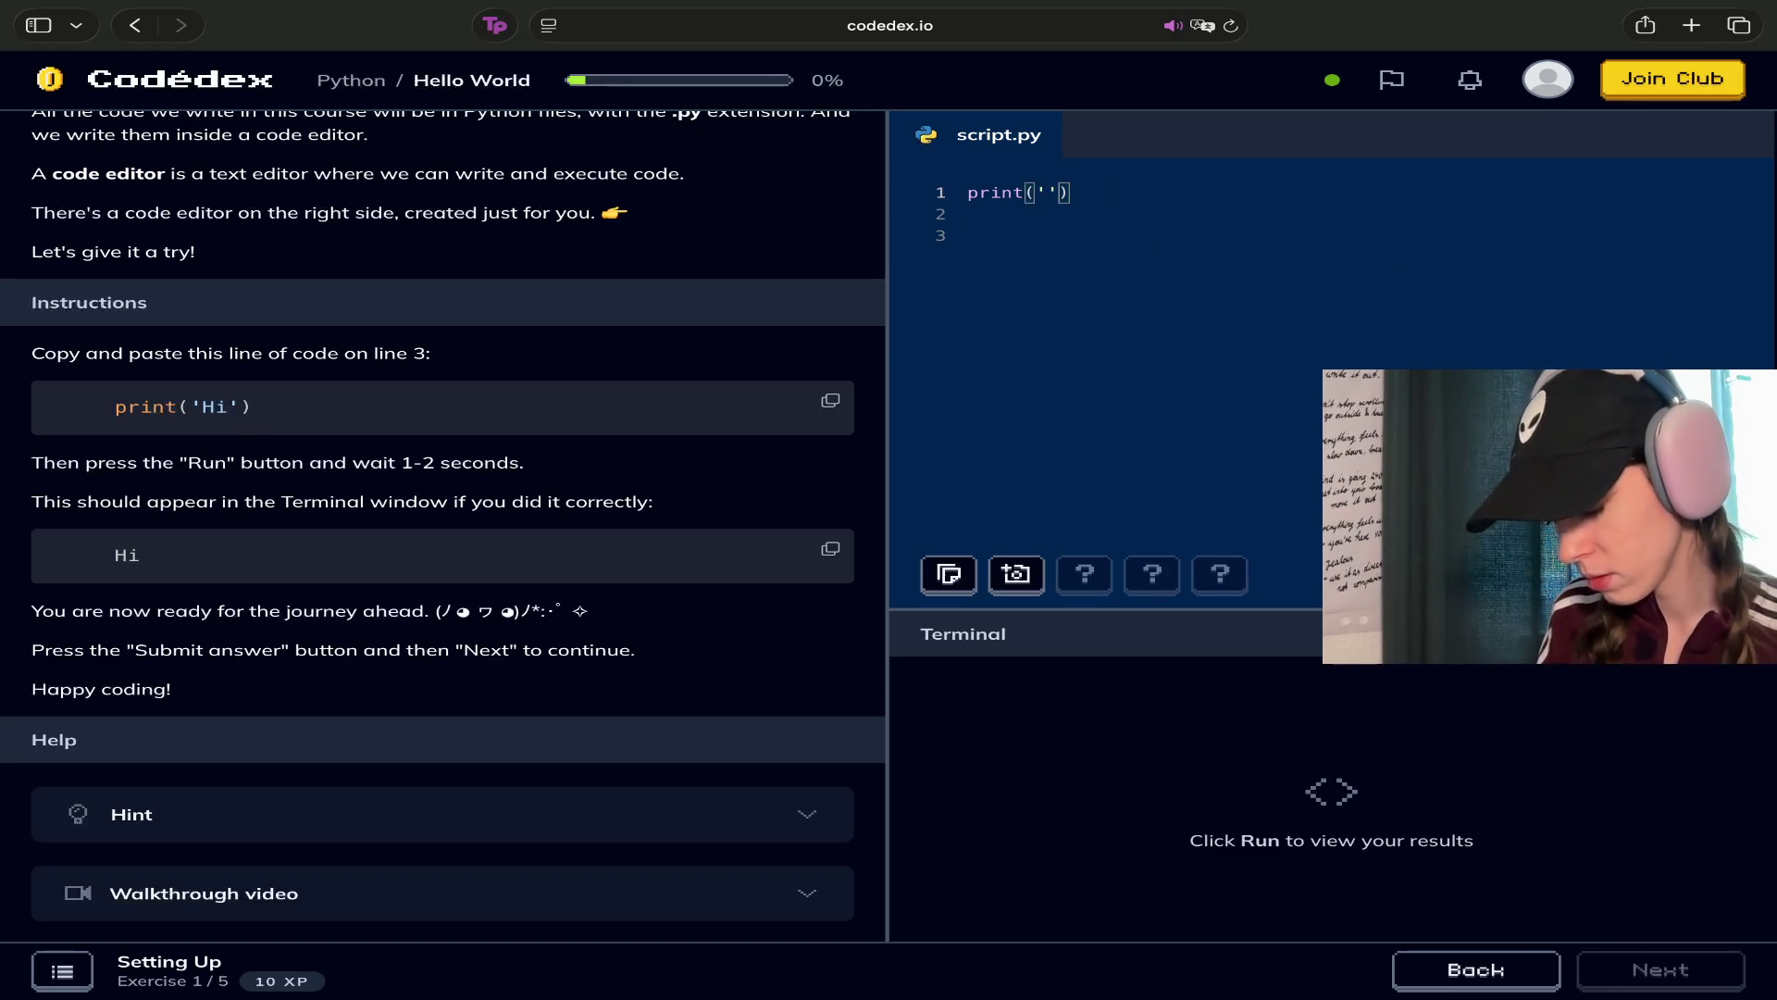
type("Hi")
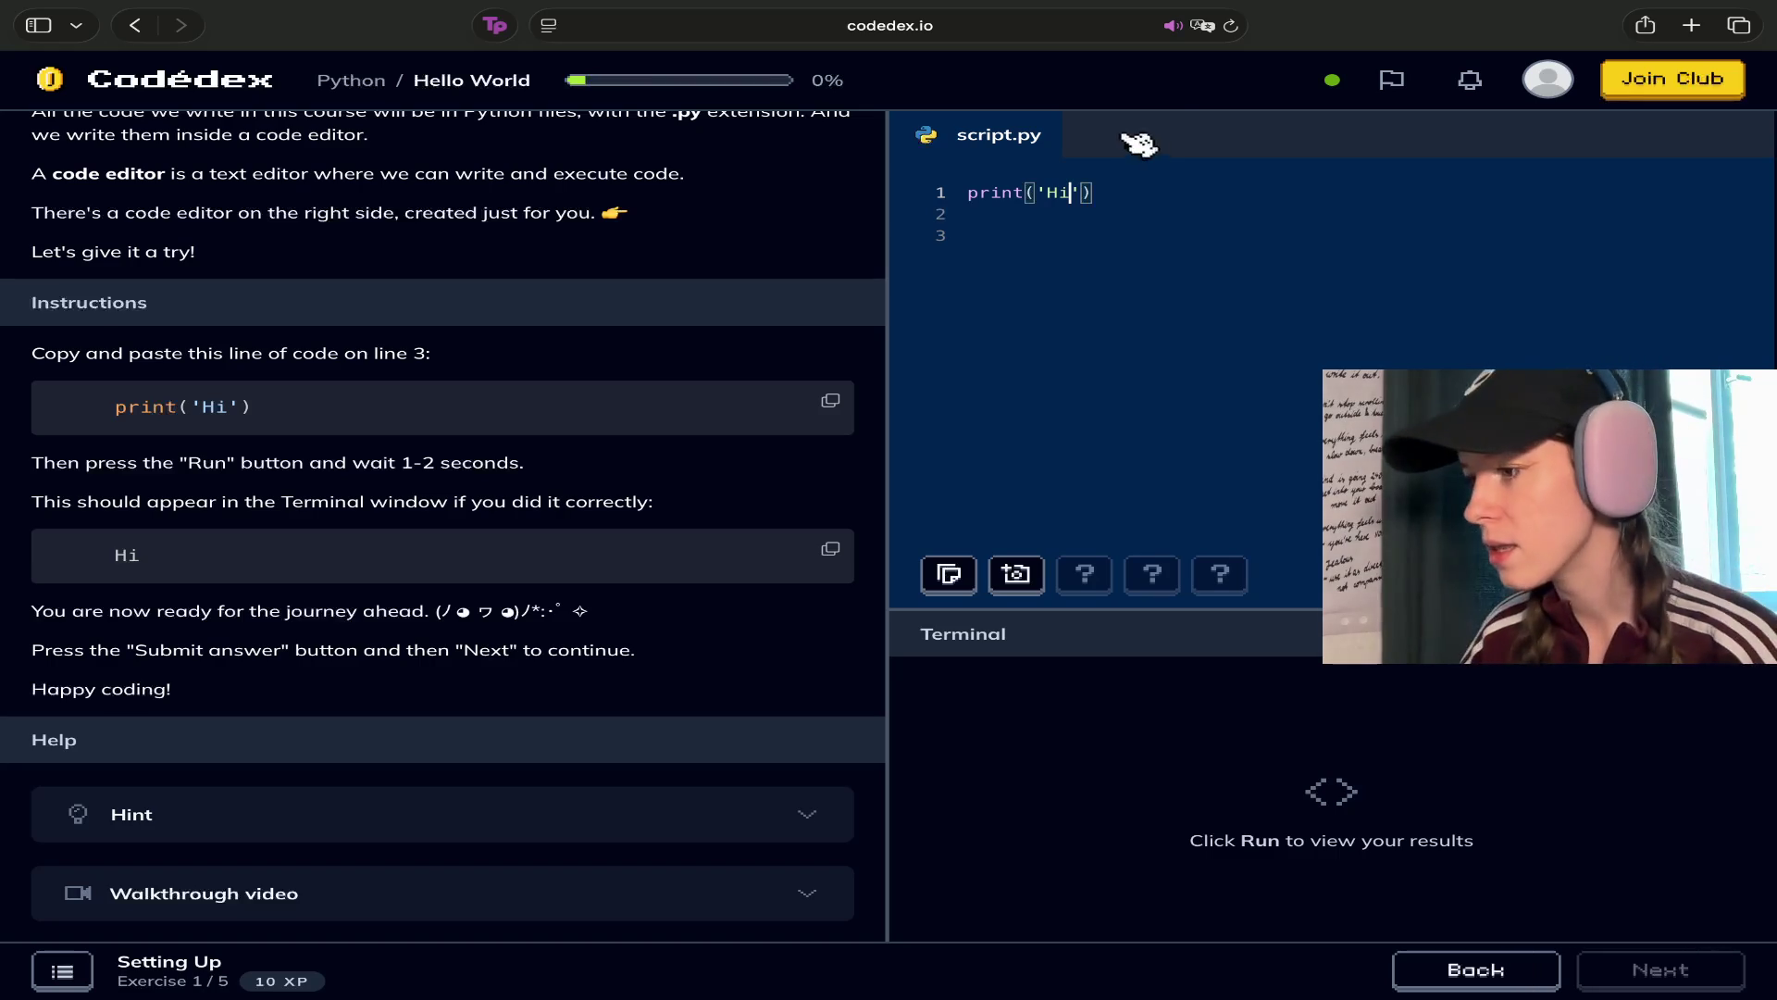
left_click(1191, 189)
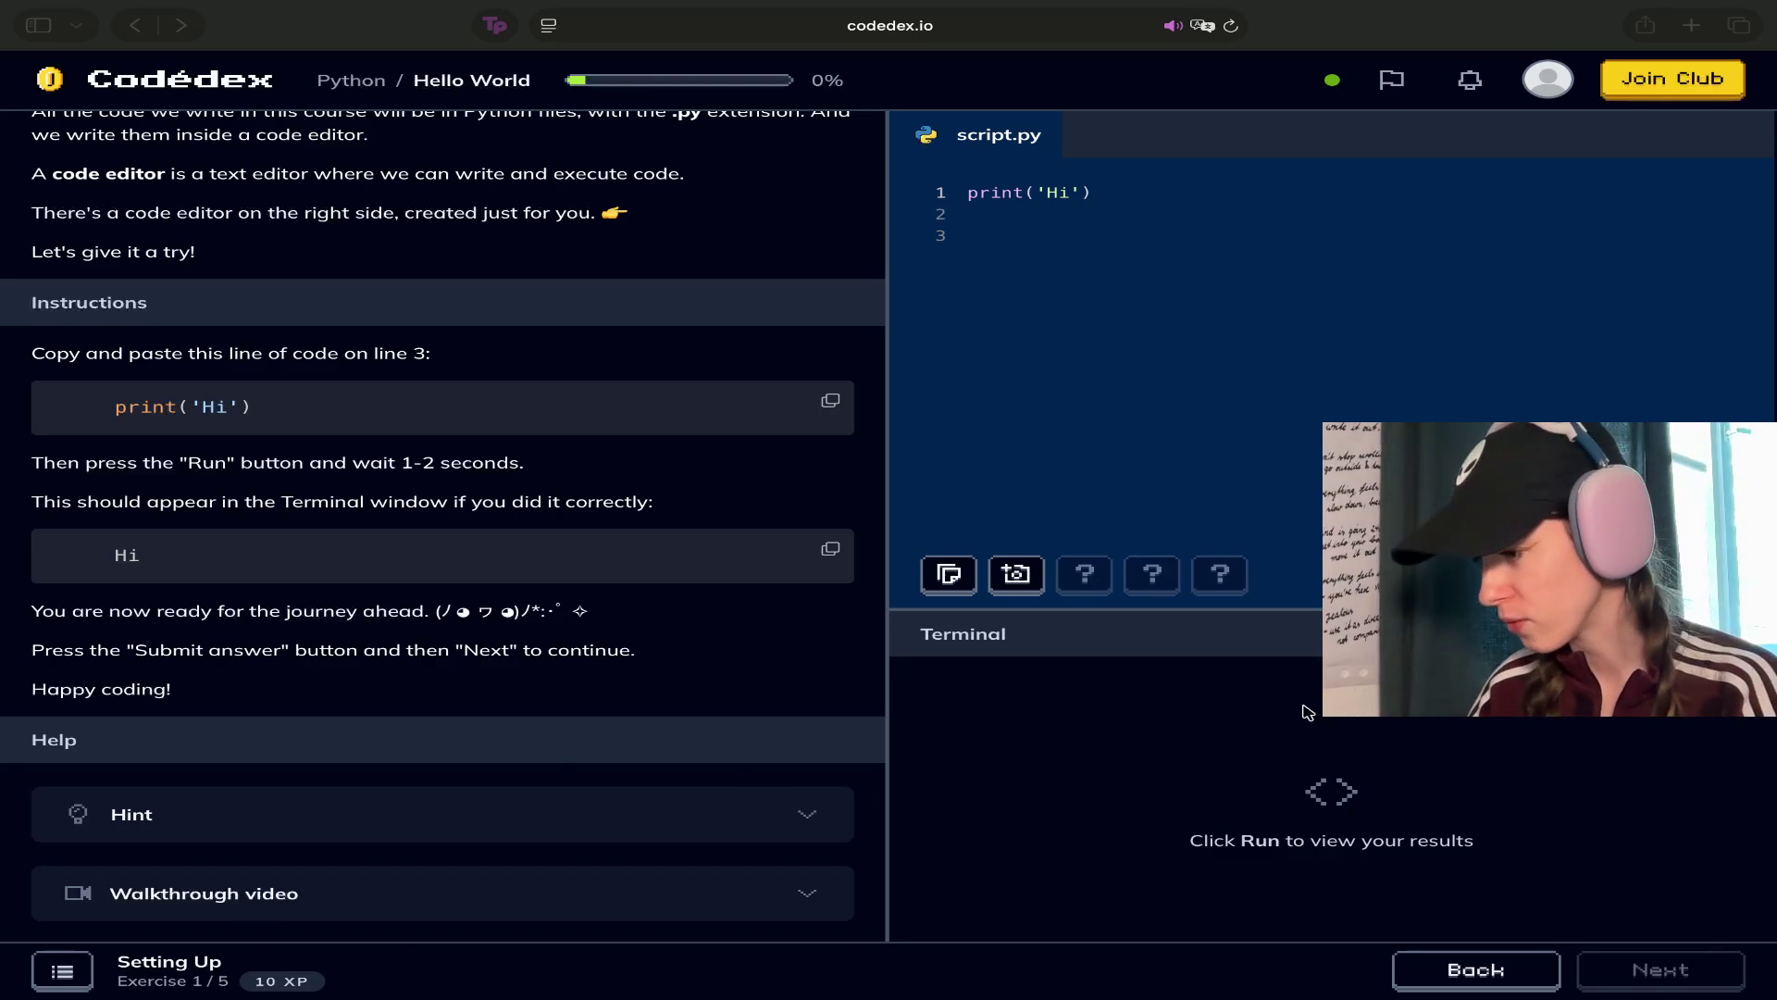
left_click(1318, 624)
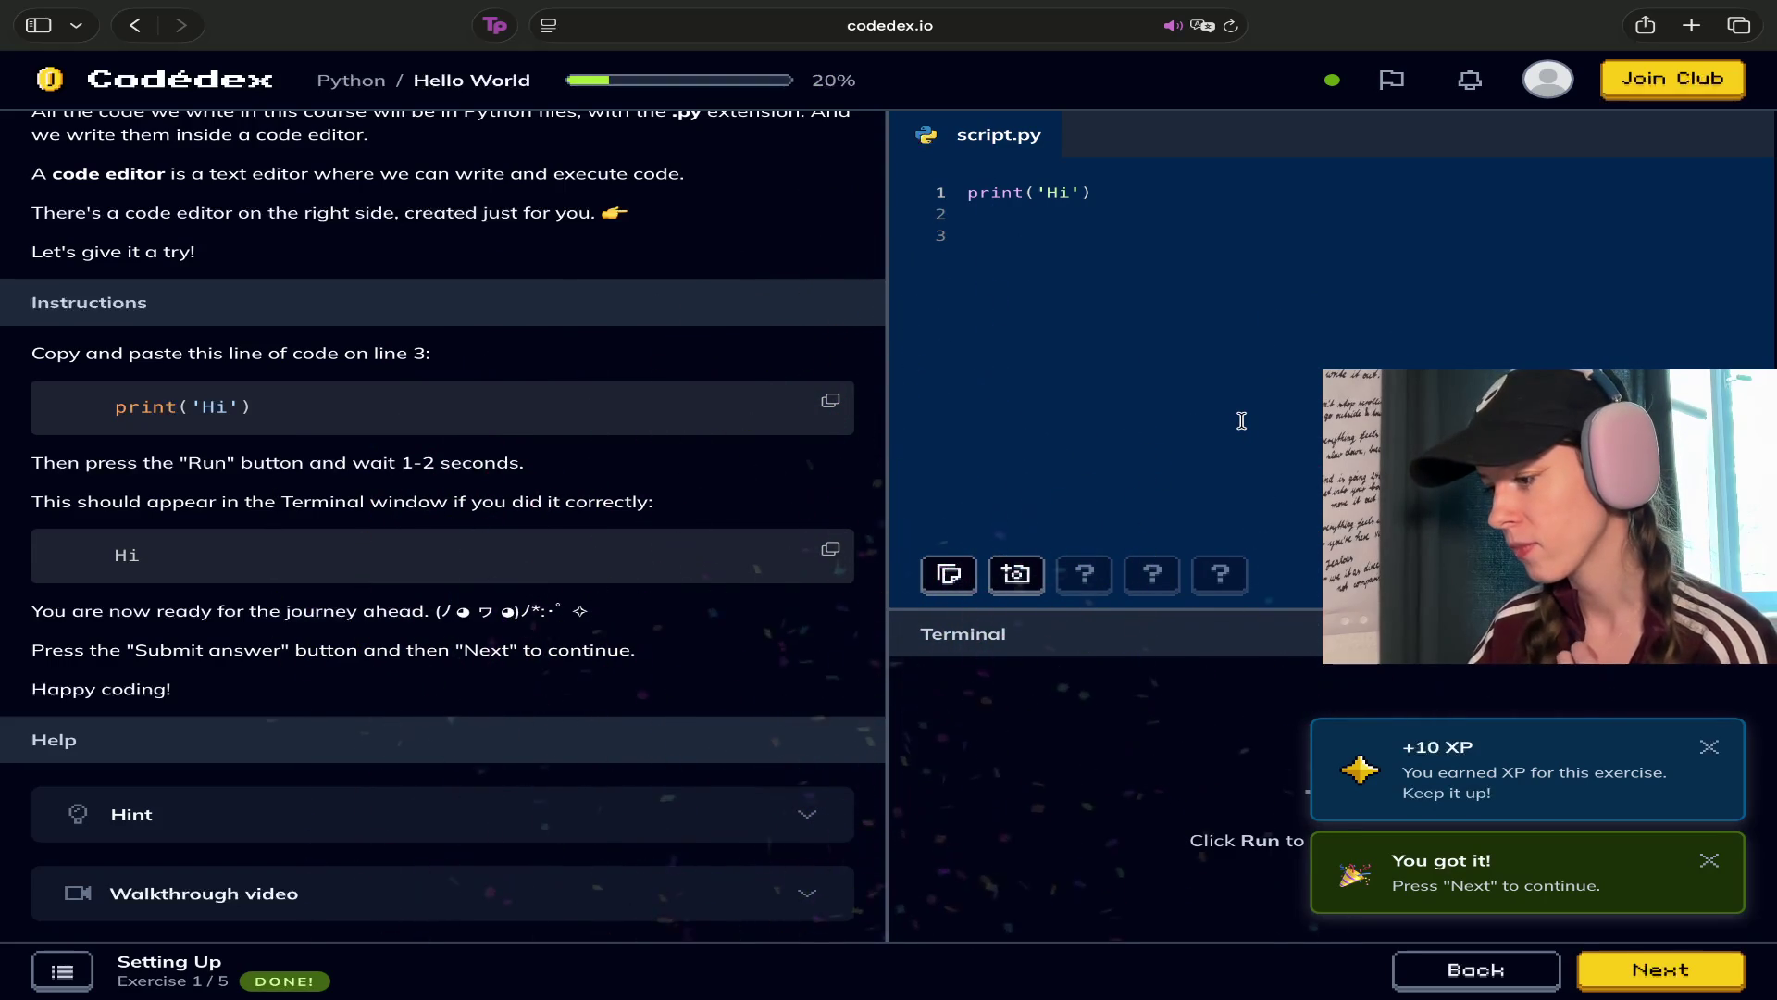
Dismiss the +10 XP and 'You got it!' notifications after the Hi output
left_click(1710, 752)
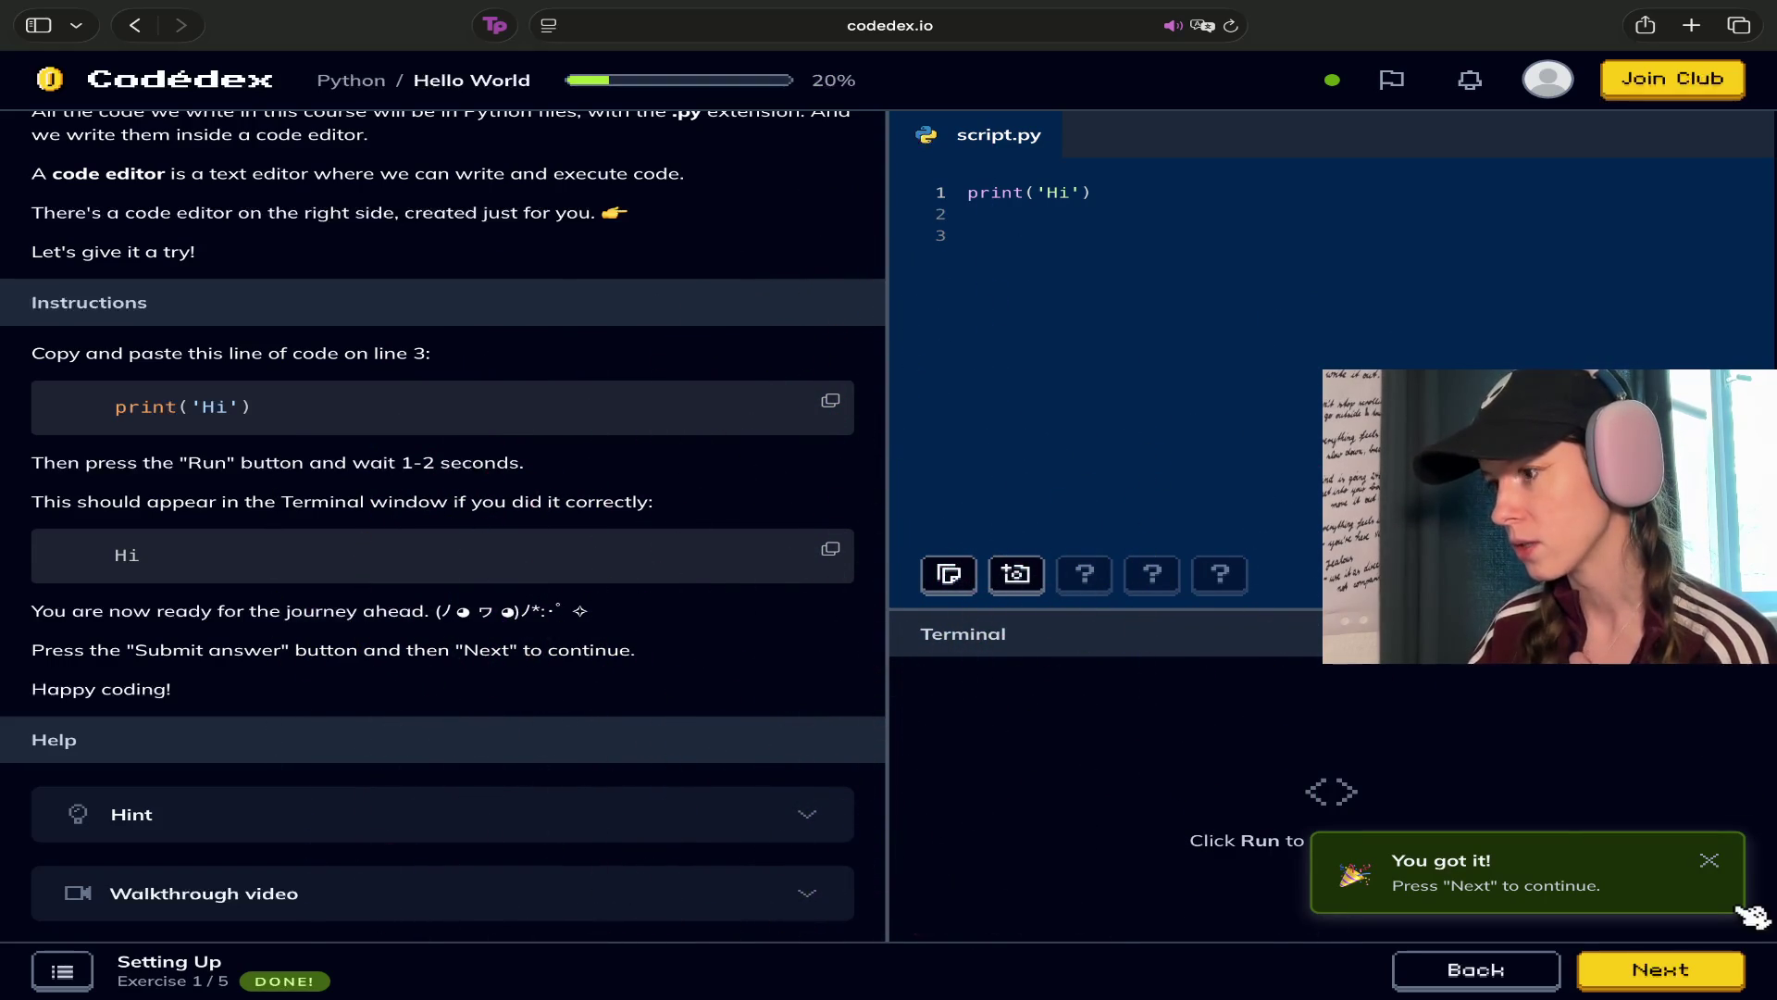
left_click(1711, 861)
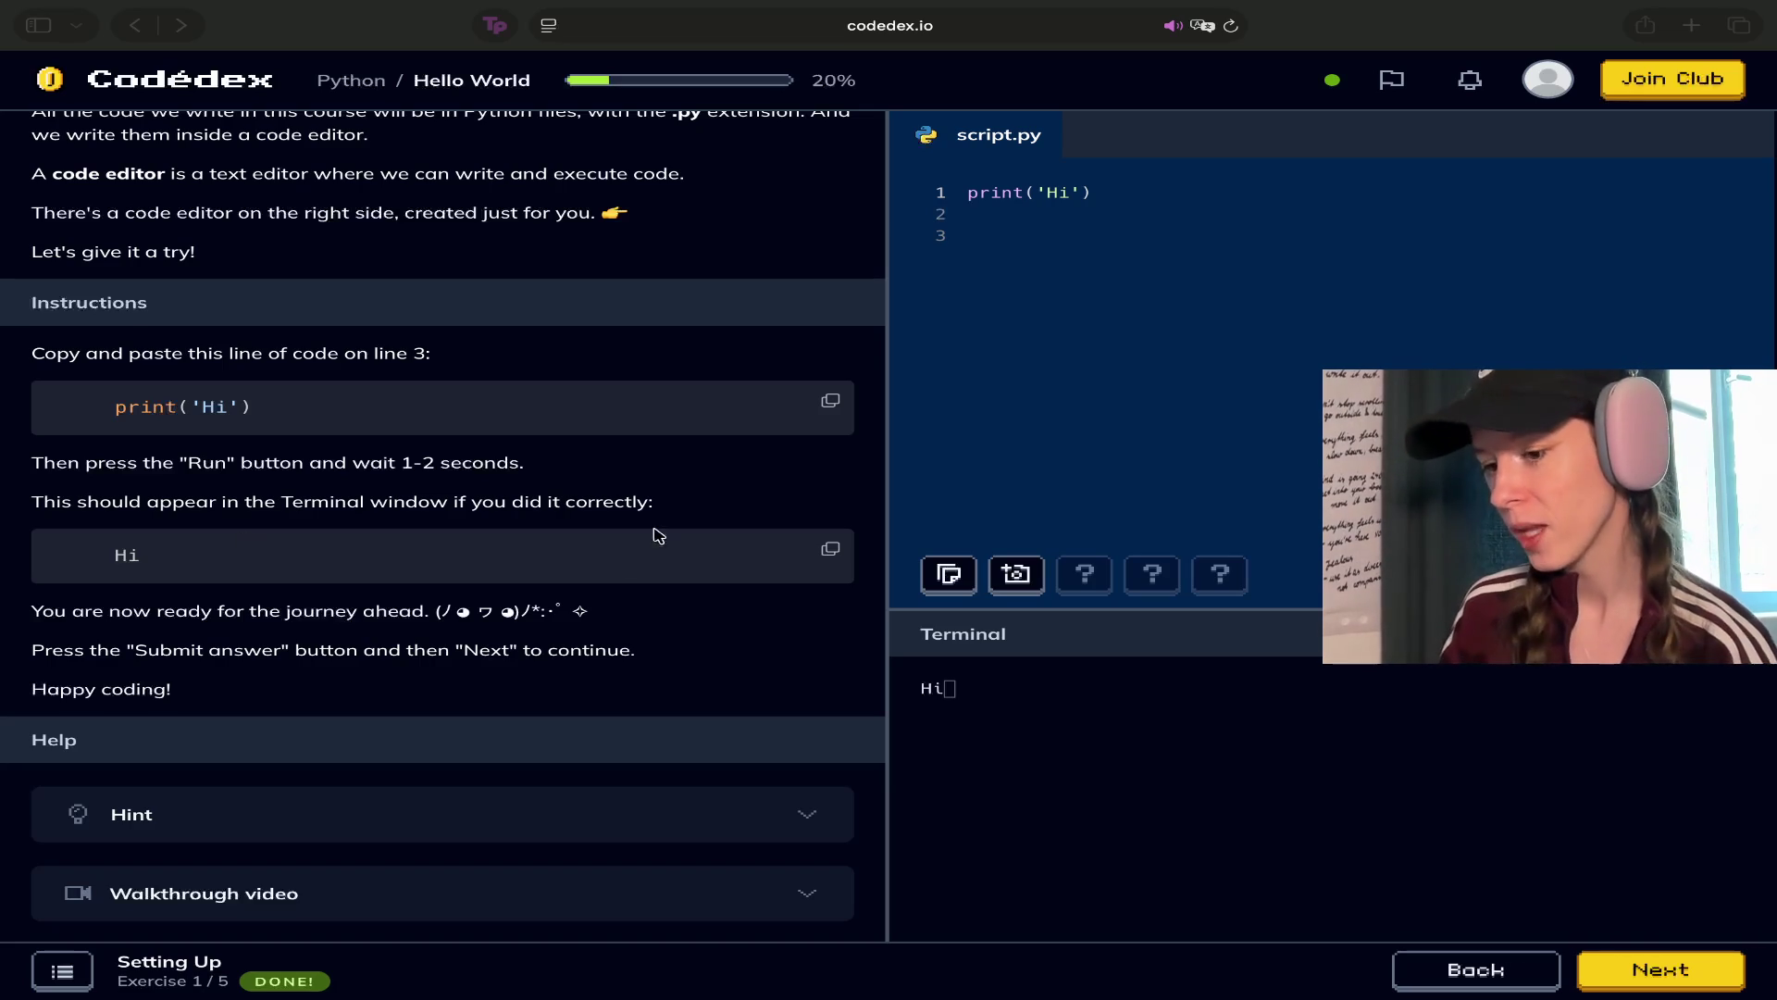
Review the print('Hi') line and its Hi output in the terminal
left_click(960, 700)
left_click(1125, 188)
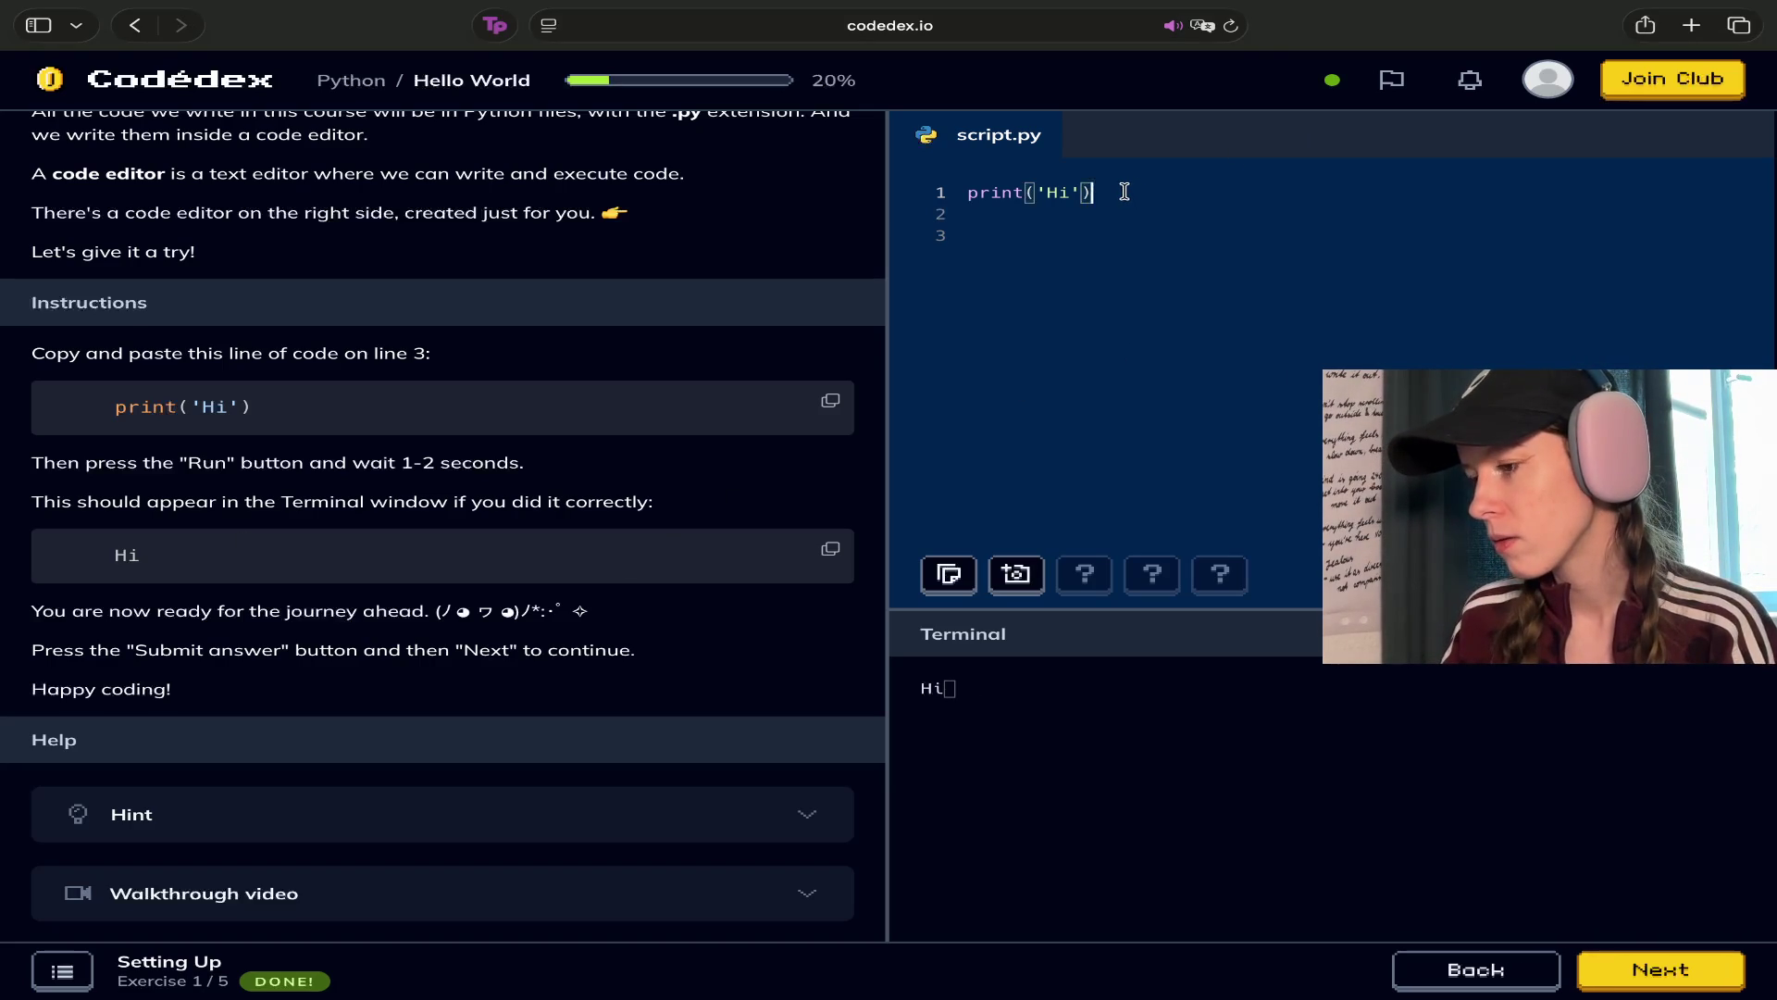
left_click(942, 692)
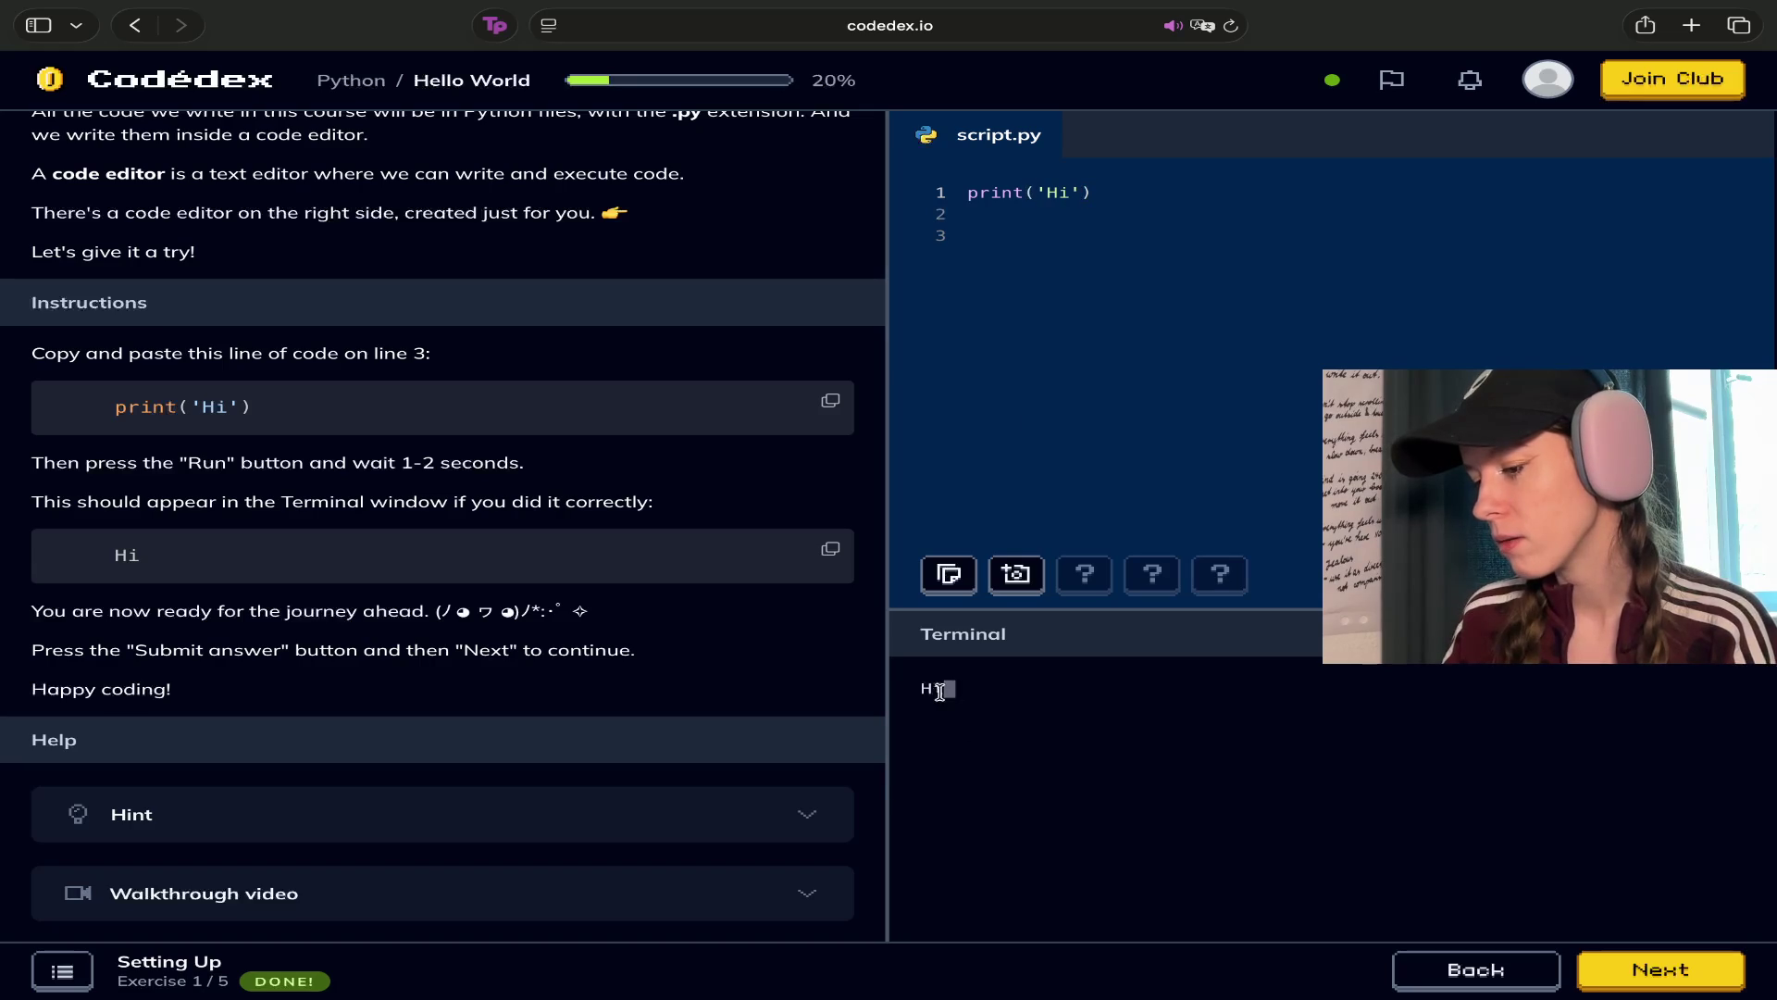
left_click(1154, 265)
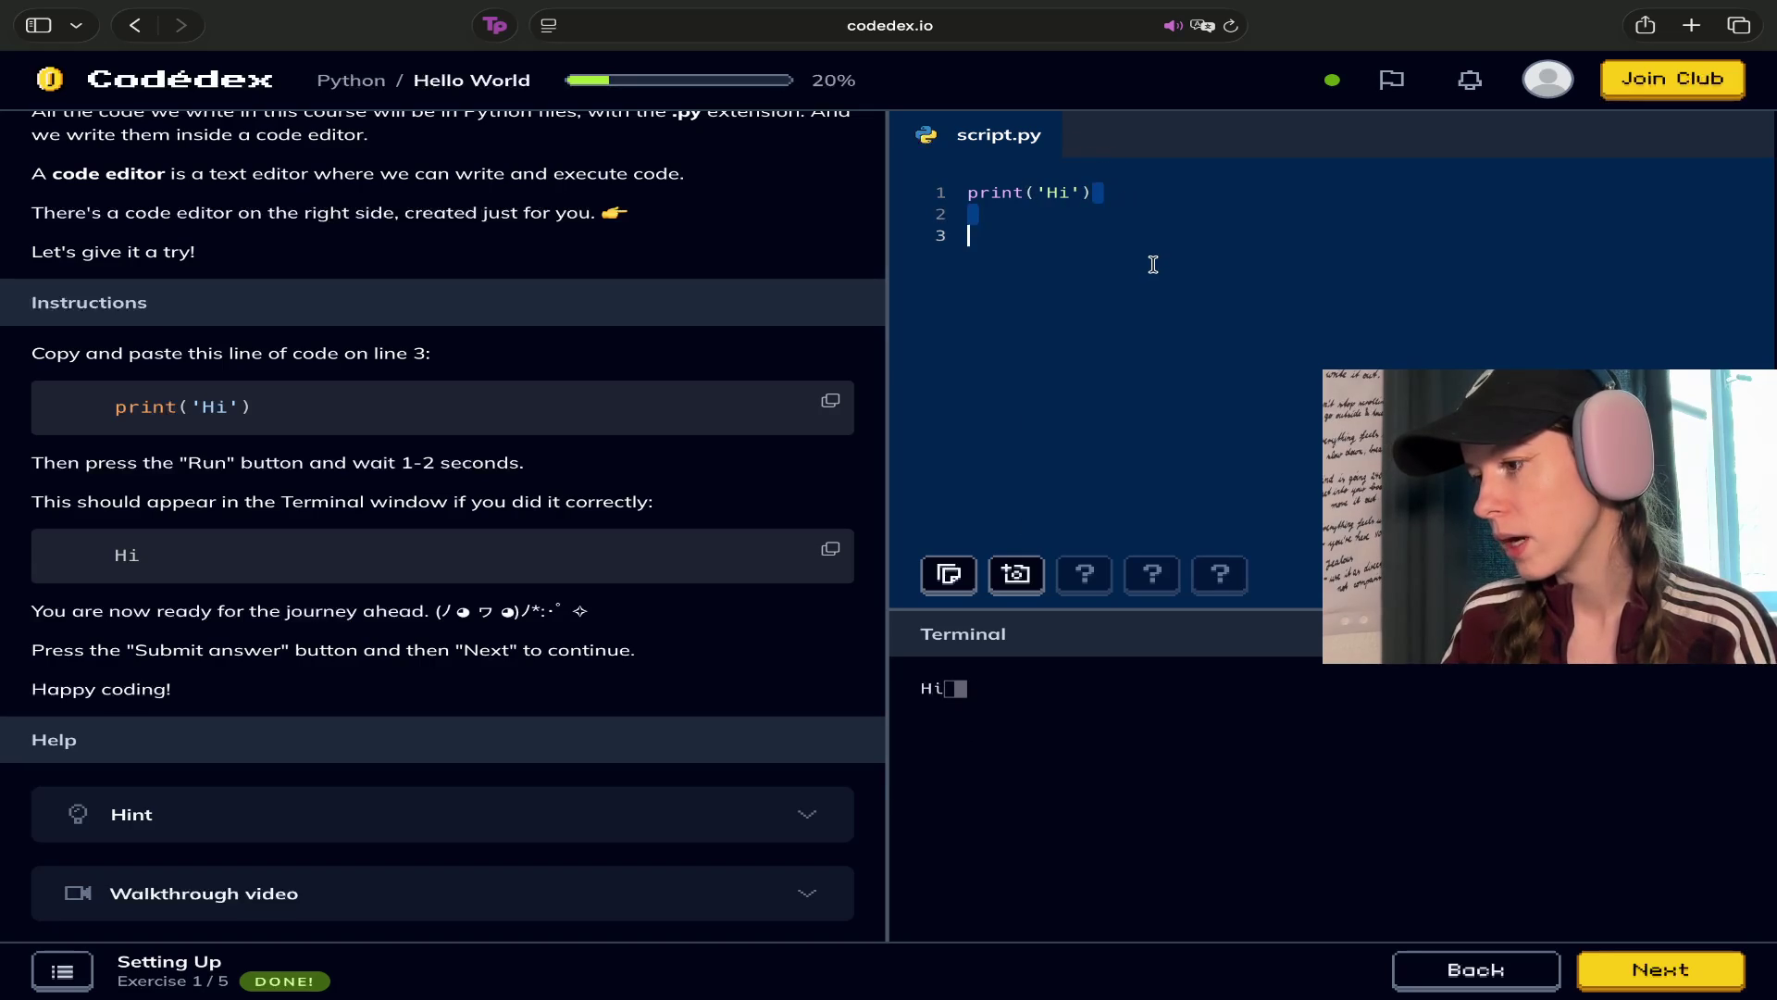
left_click(1133, 192)
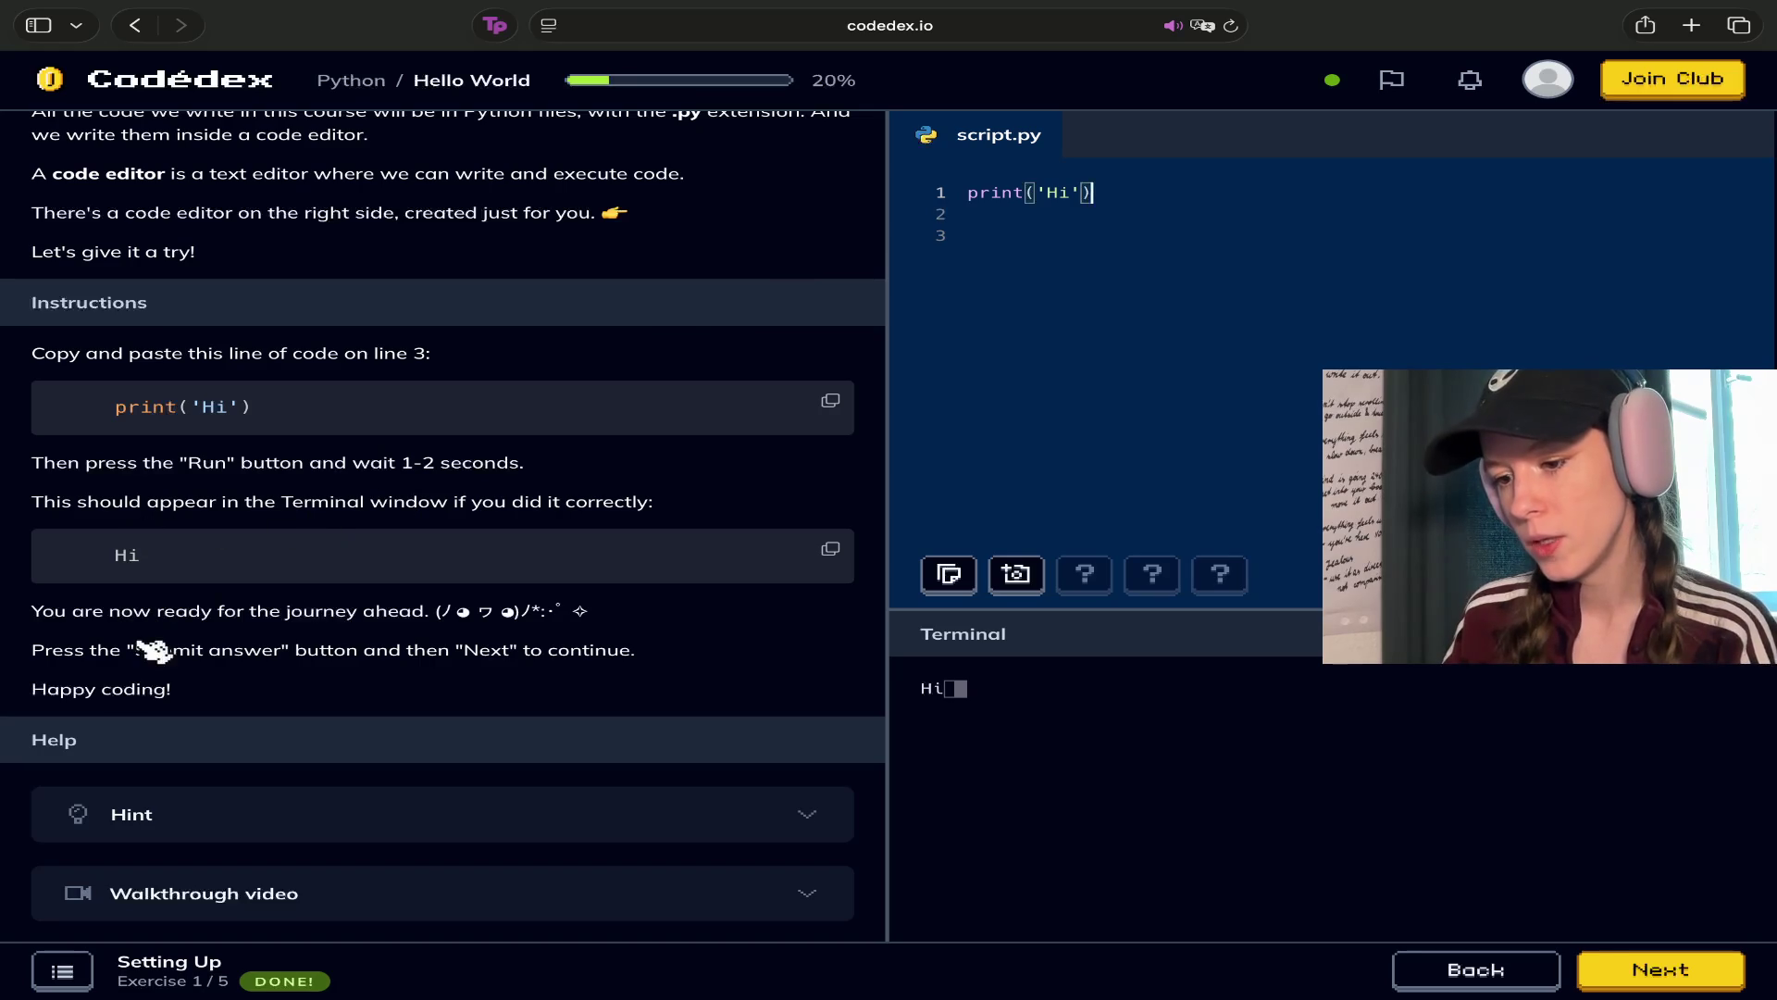
Scroll through the Setting Up lesson and advance to exercise 2, Hello World
scroll(400, 648, "down", 1)
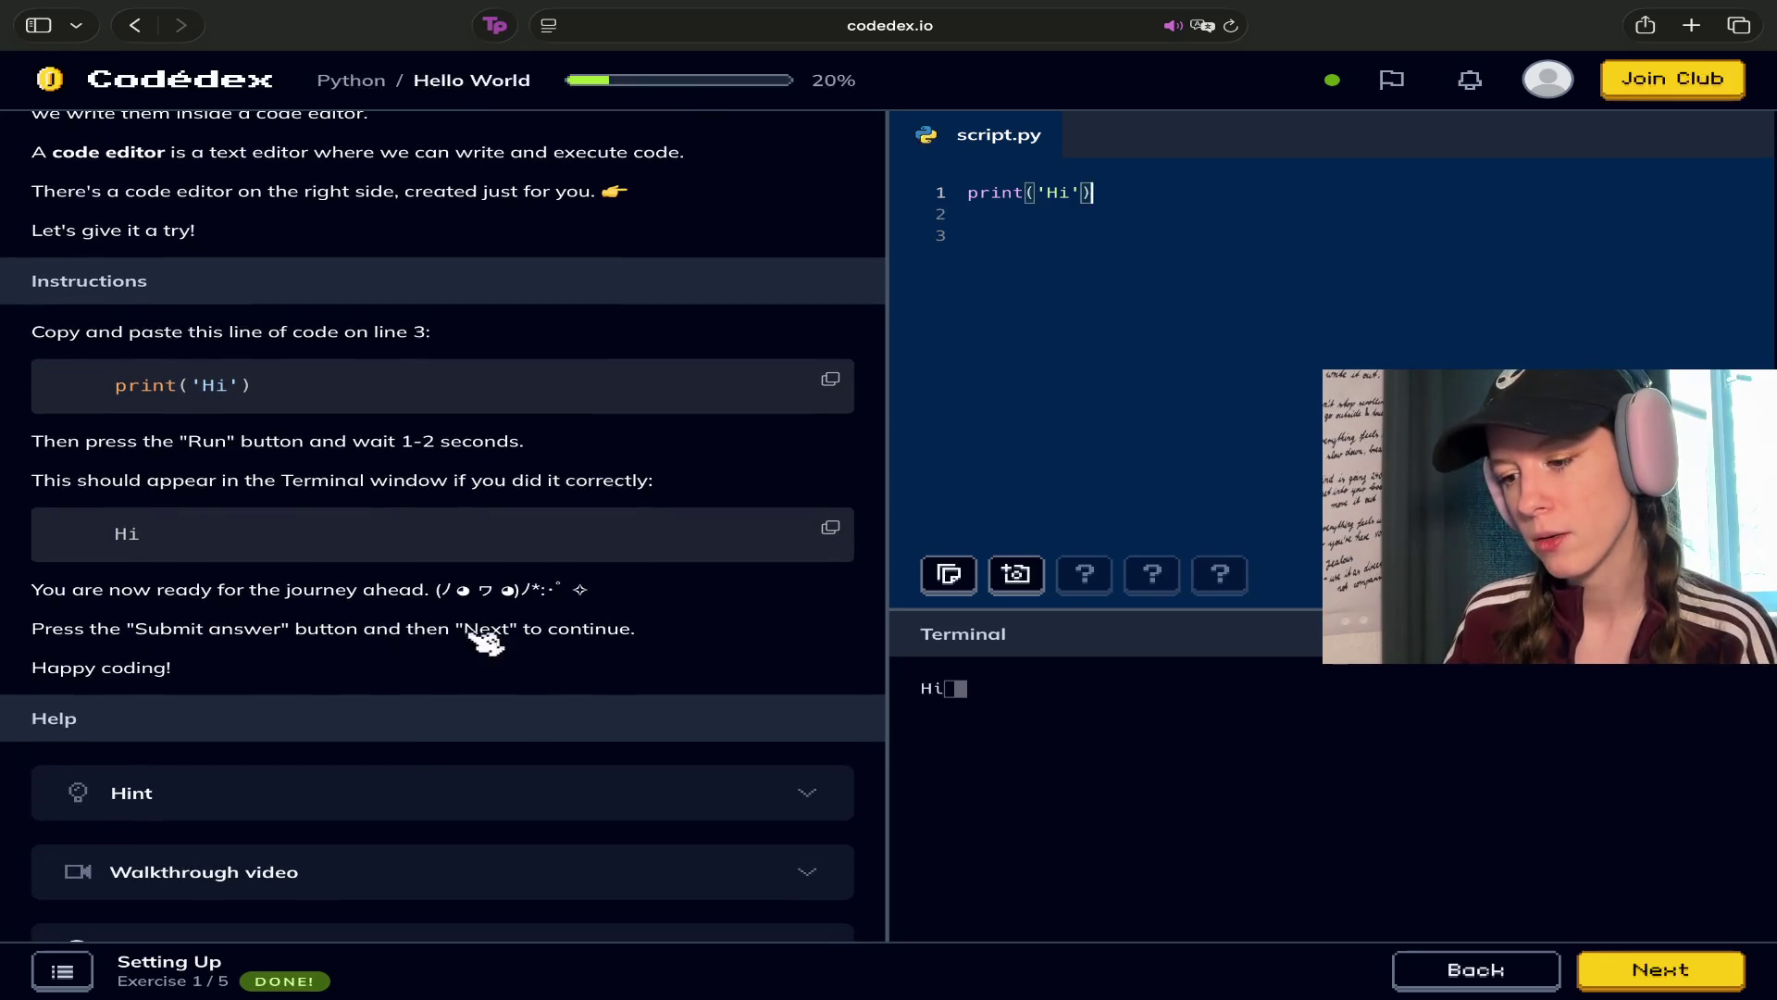
left_click_drag(607, 595, 468, 603)
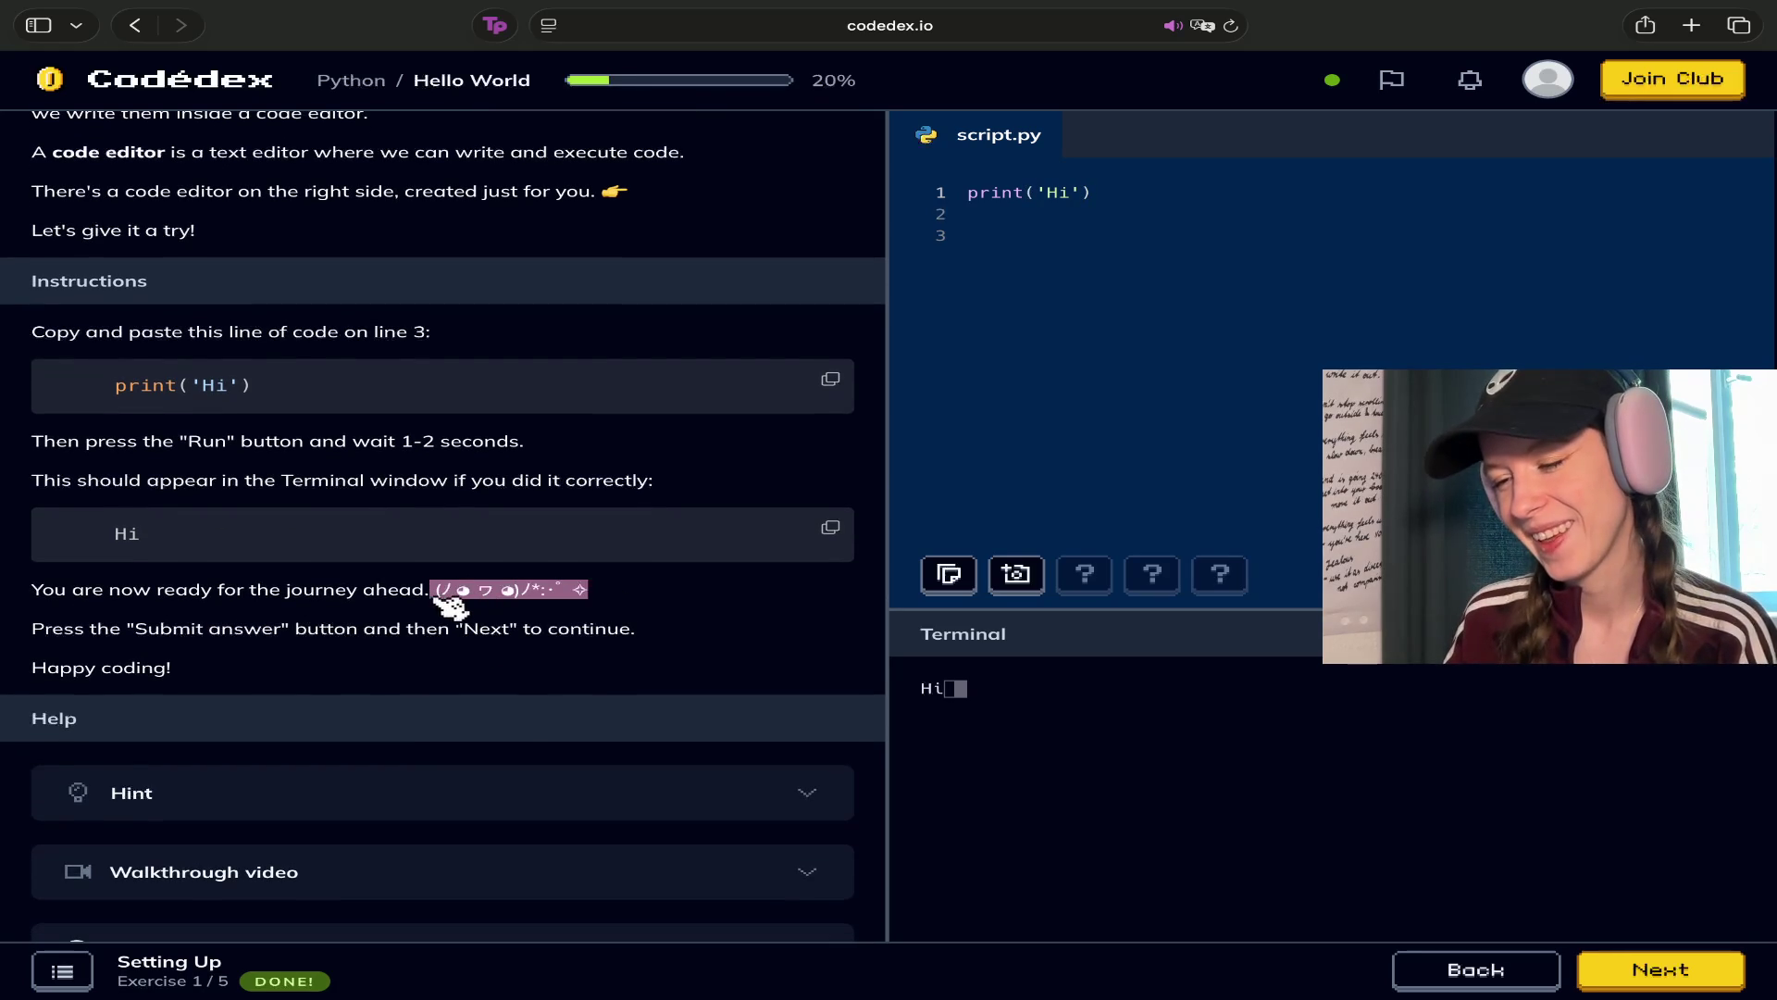
left_click(533, 623)
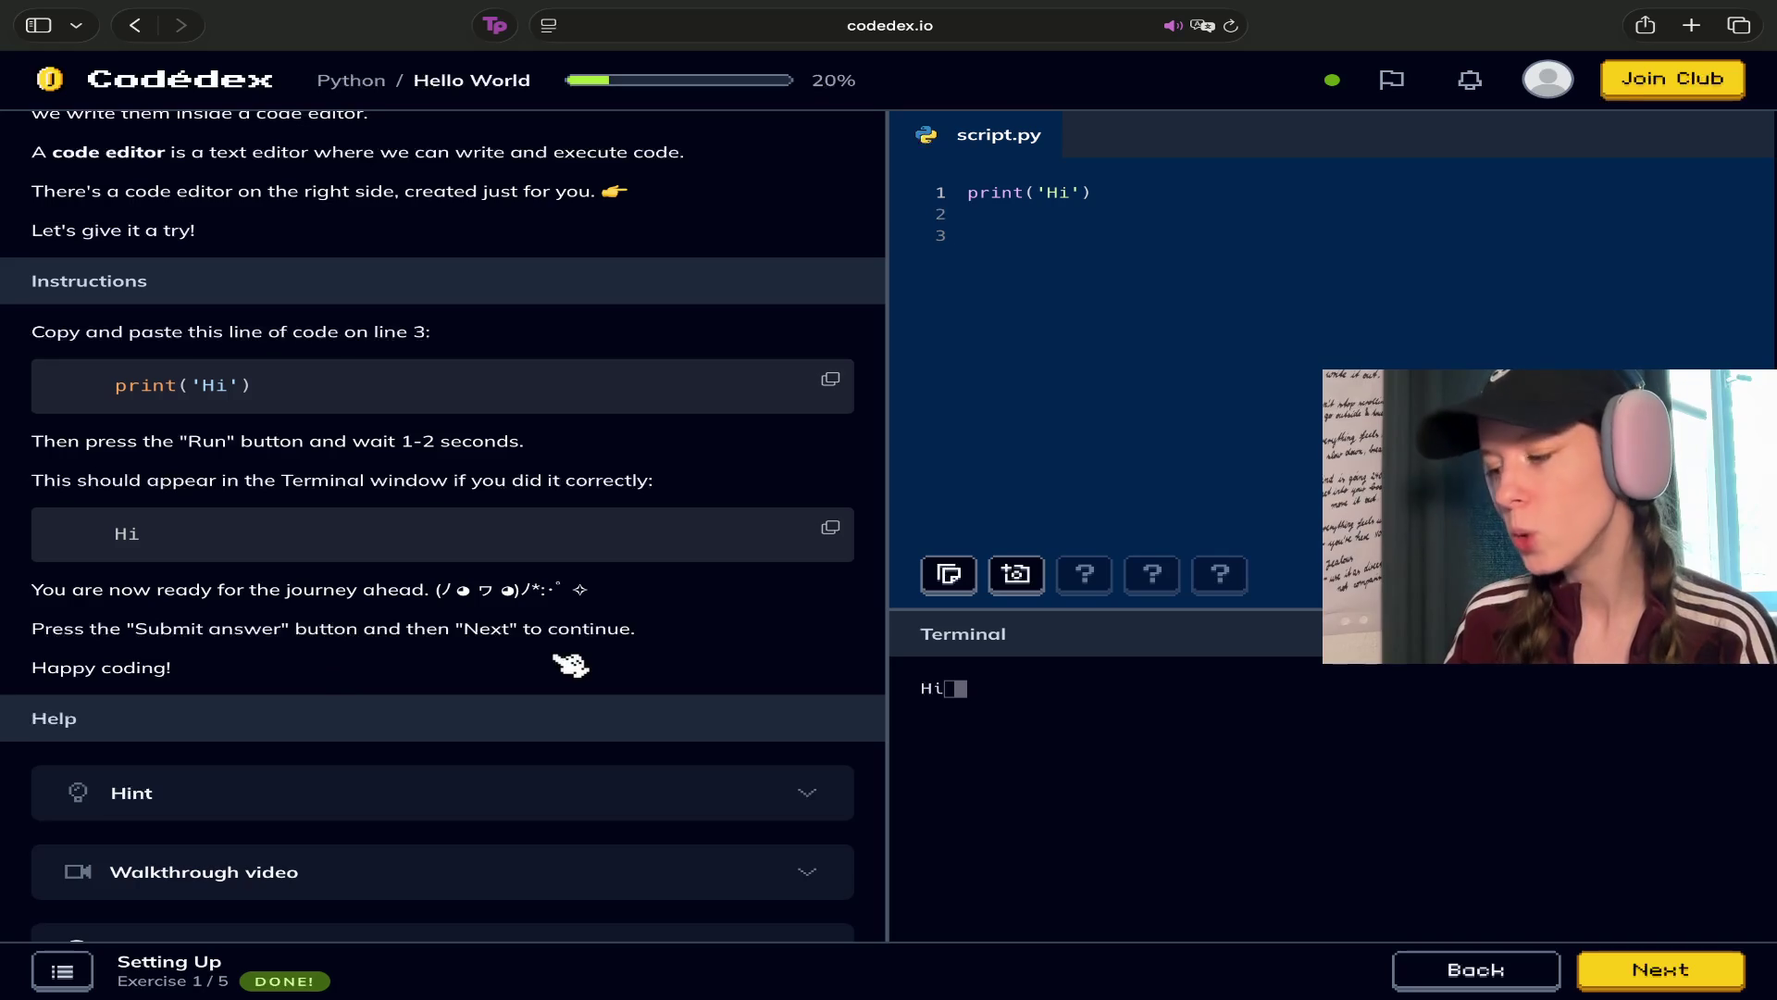
scroll(571, 665, "down", 2)
scroll(570, 665, "down", 3)
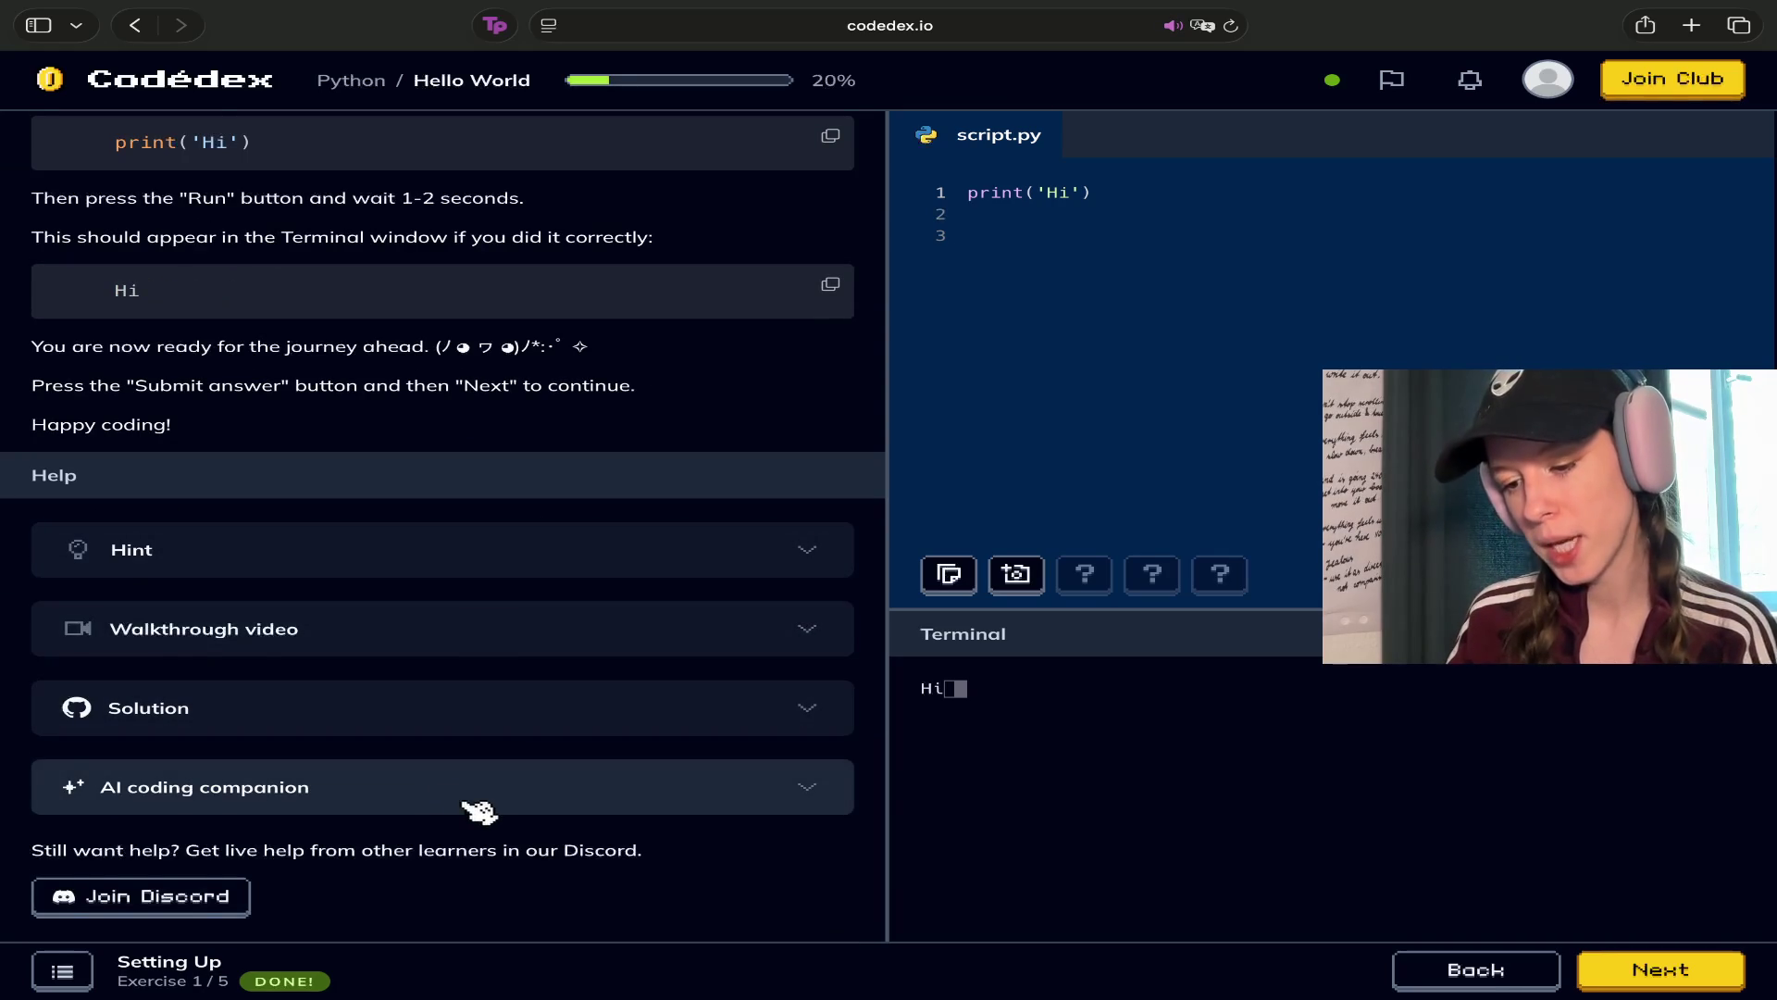
scroll(479, 811, "up", 10)
left_click(1705, 981)
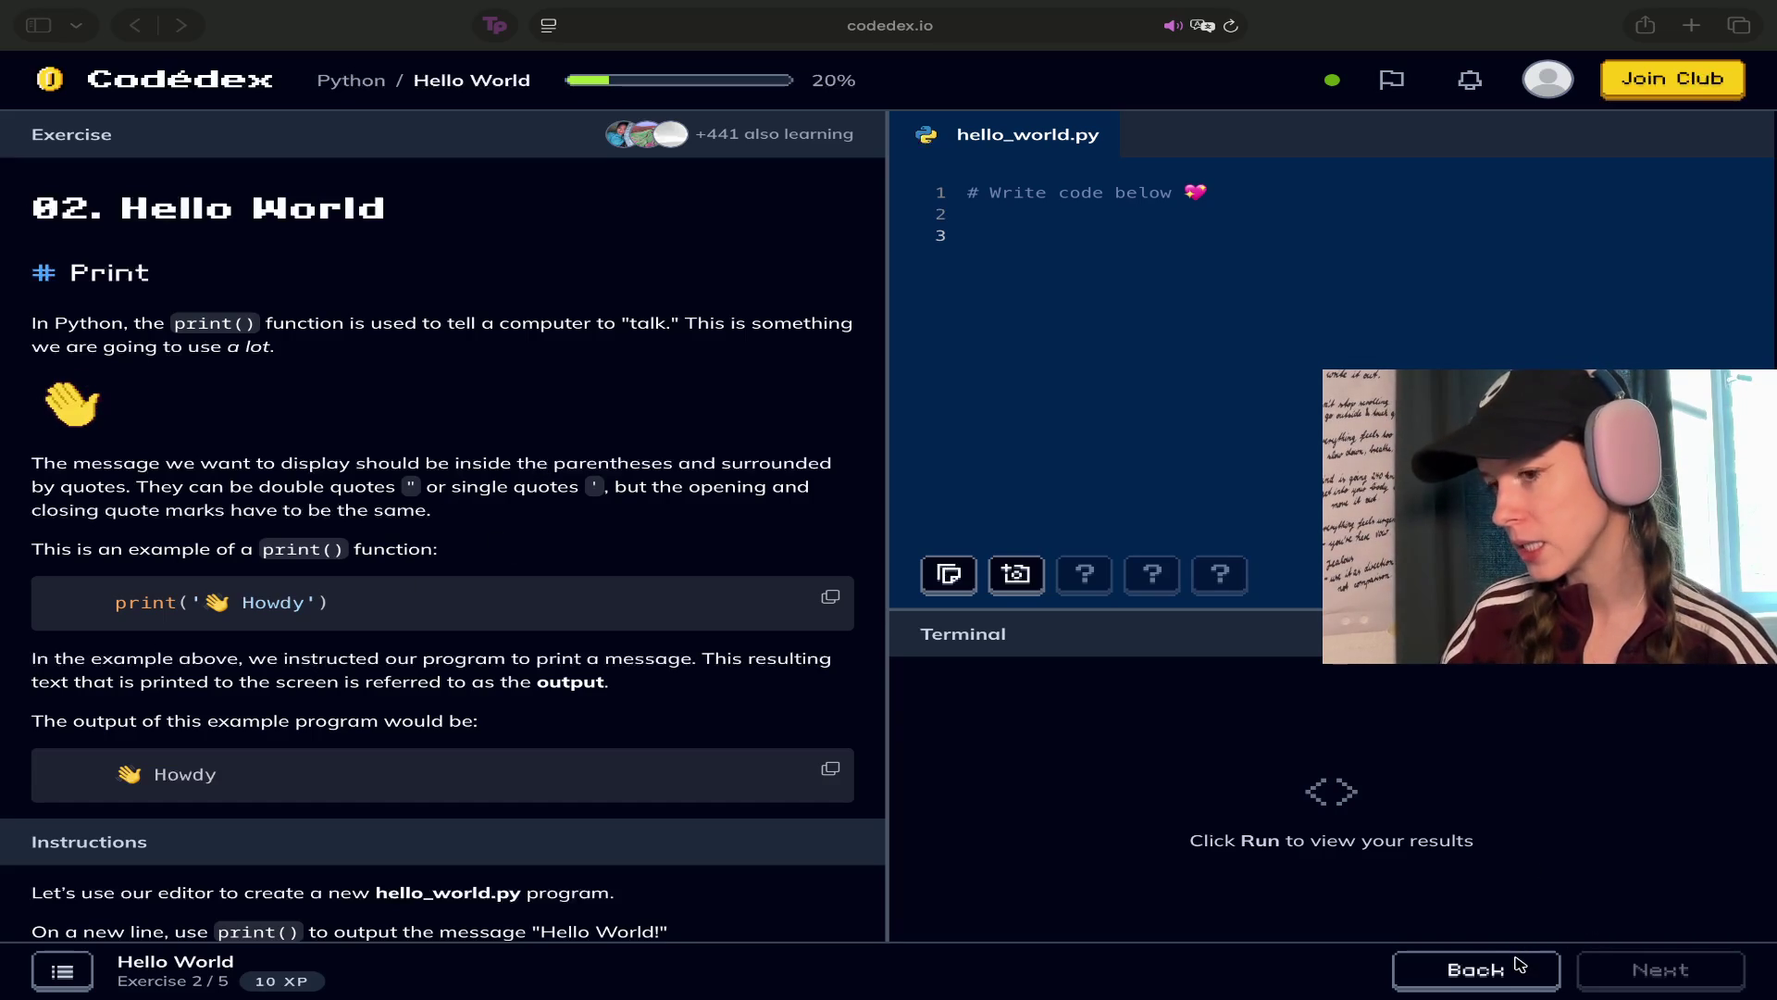
scroll(377, 337, "down", 1)
scroll(167, 287, "up", 1)
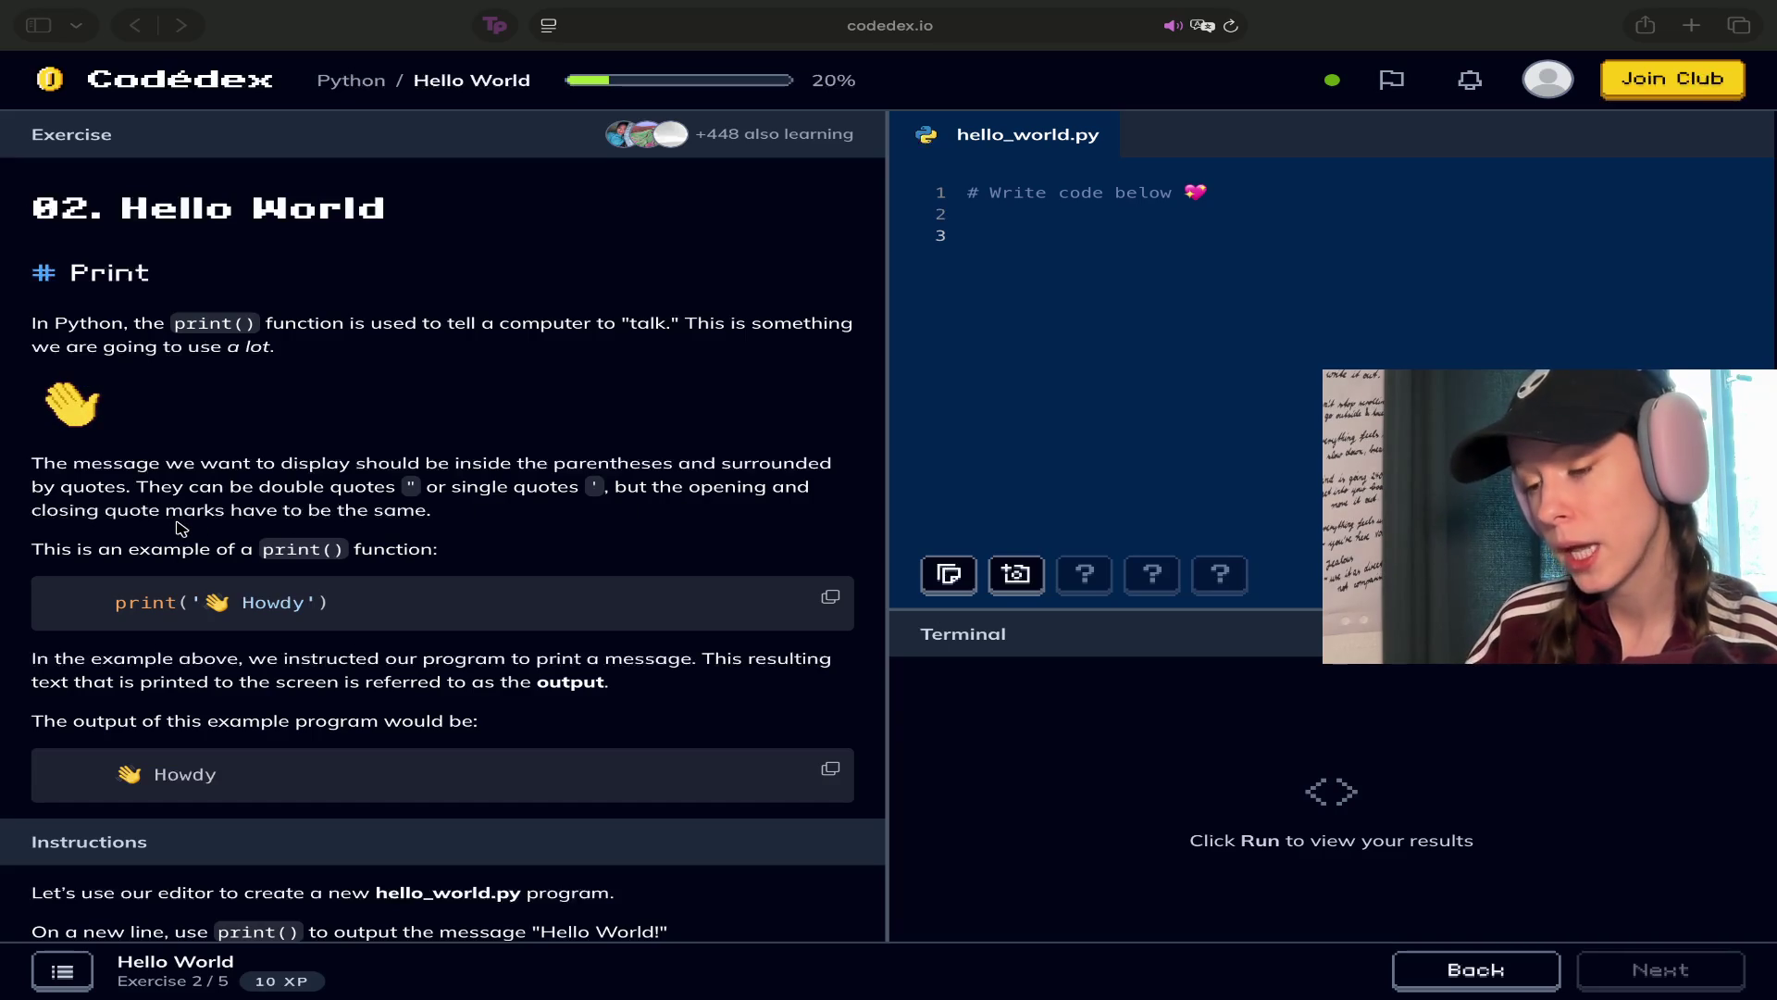
scroll(352, 442, "down", 3)
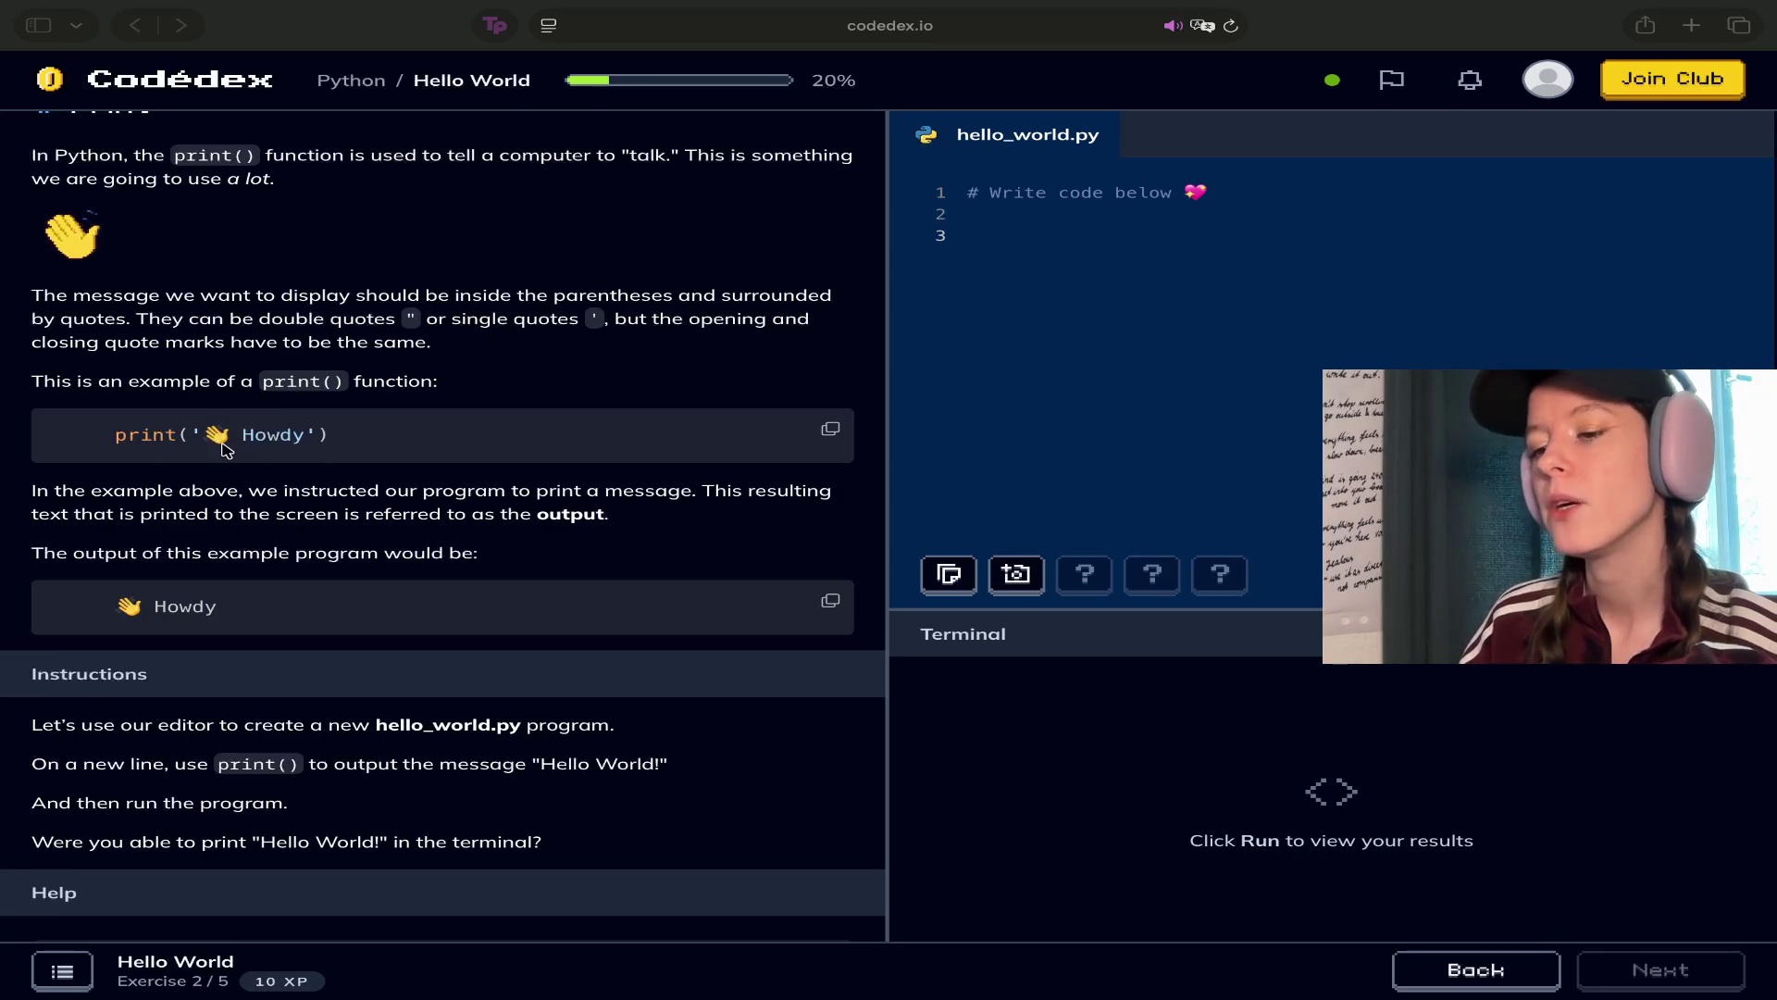
double_click(129, 495)
left_click(55, 498)
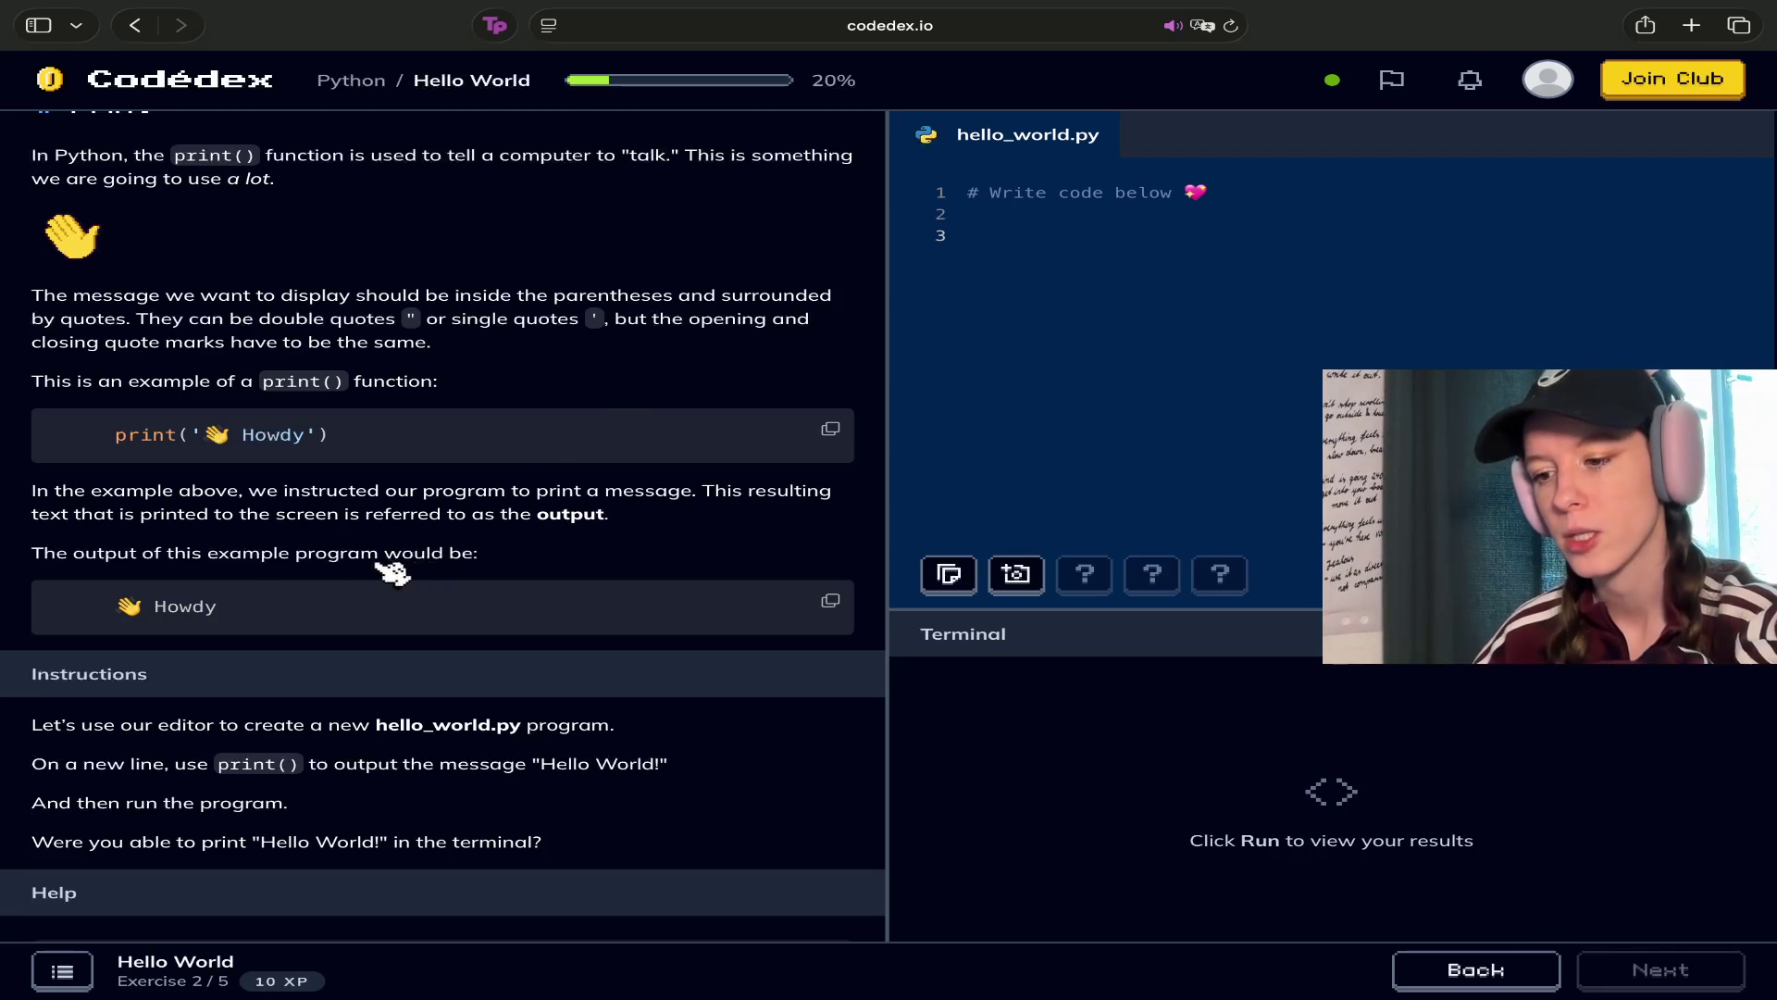
scroll(392, 574, "down", 2)
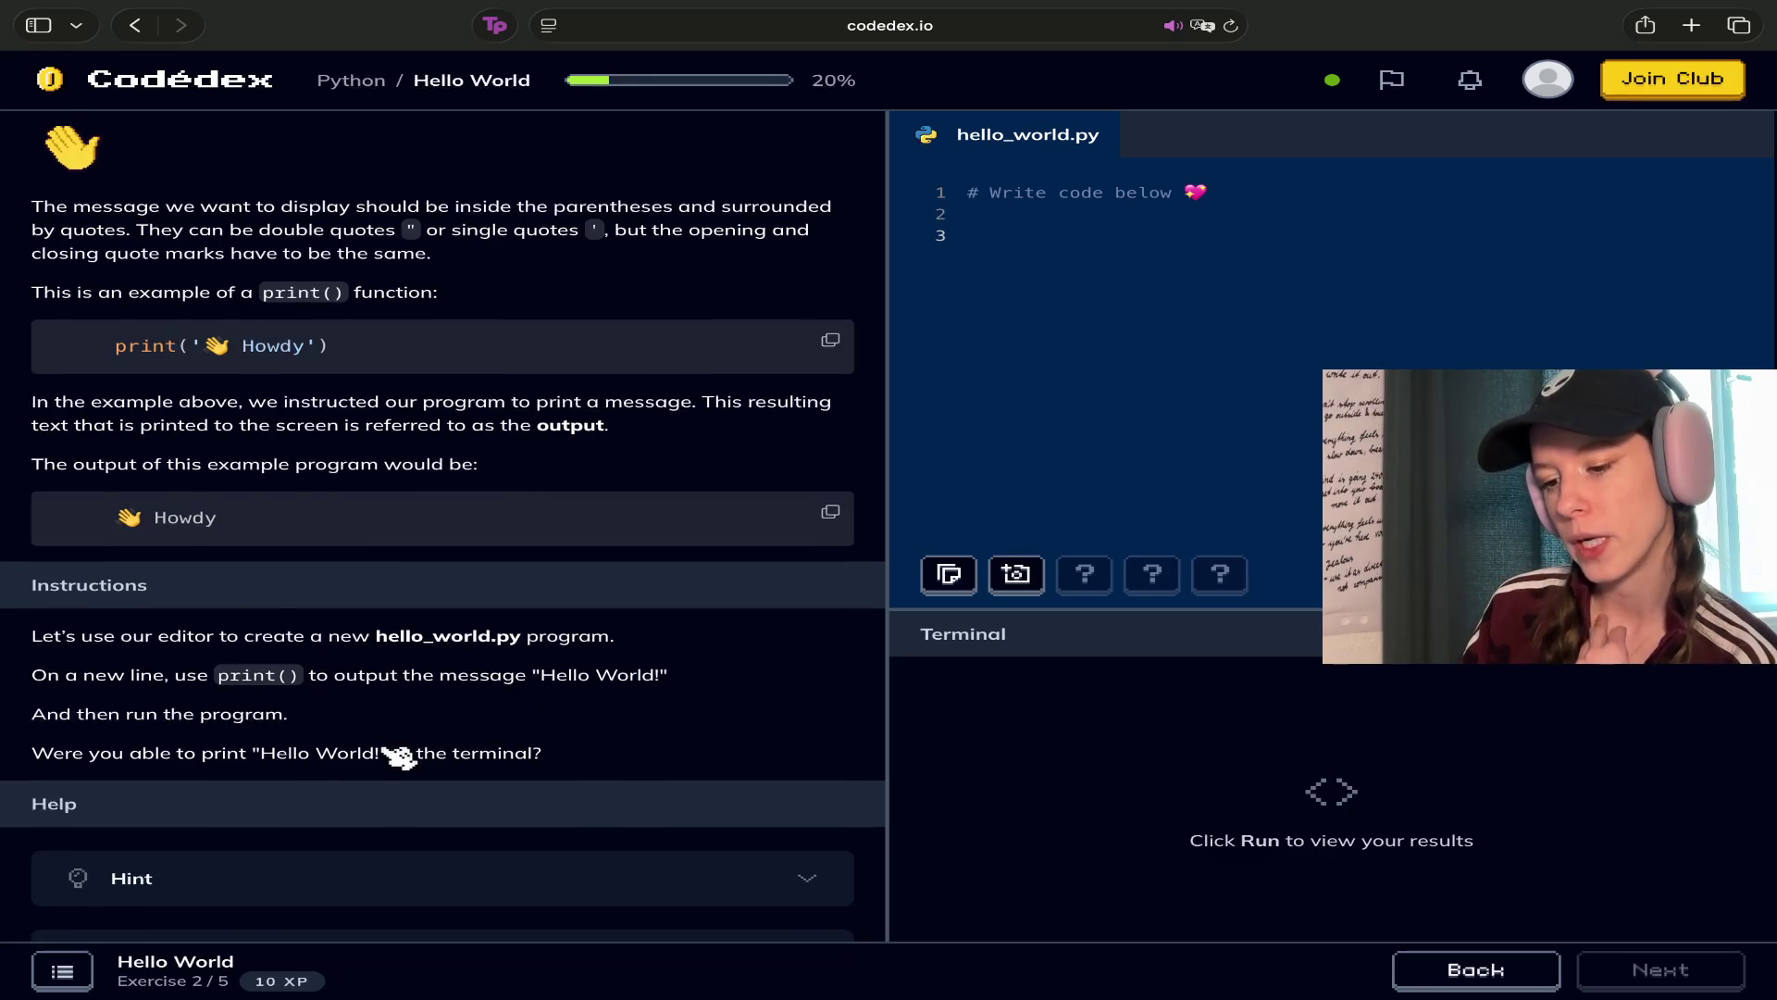
Replace everything in hello_world.py with print ('Hello World!') on line 1
scroll(398, 758, "down", 2)
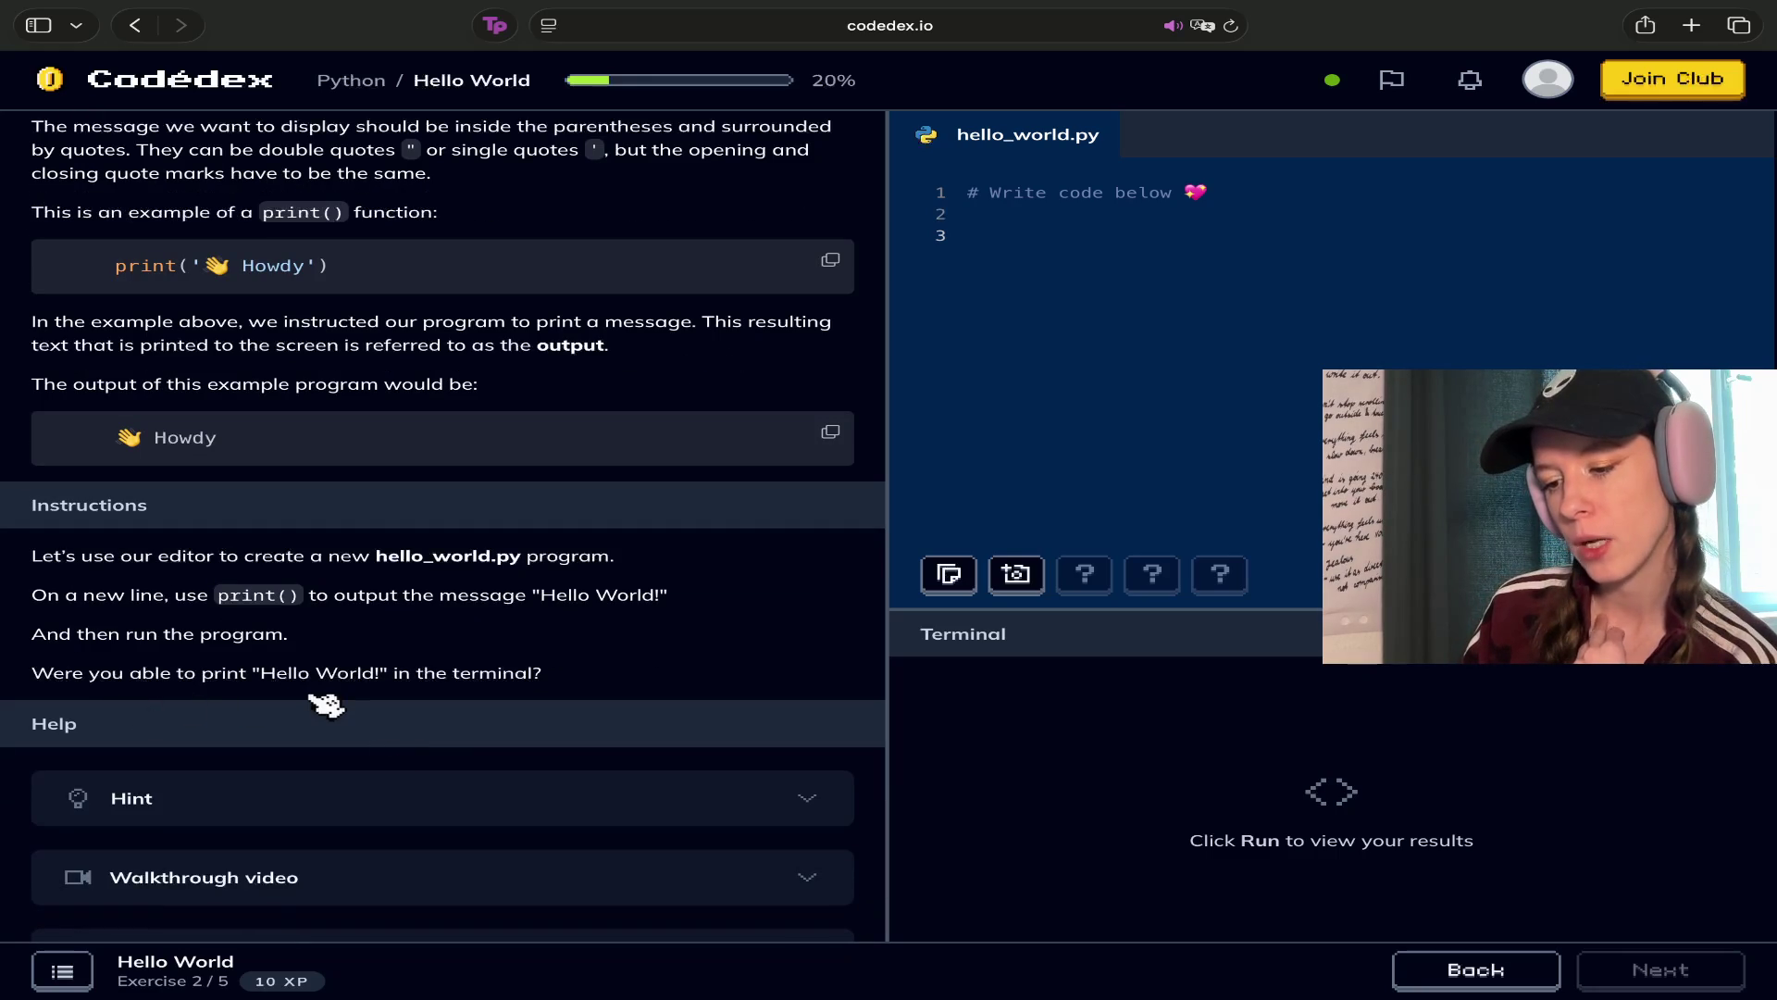
scroll(162, 703, "down", 1)
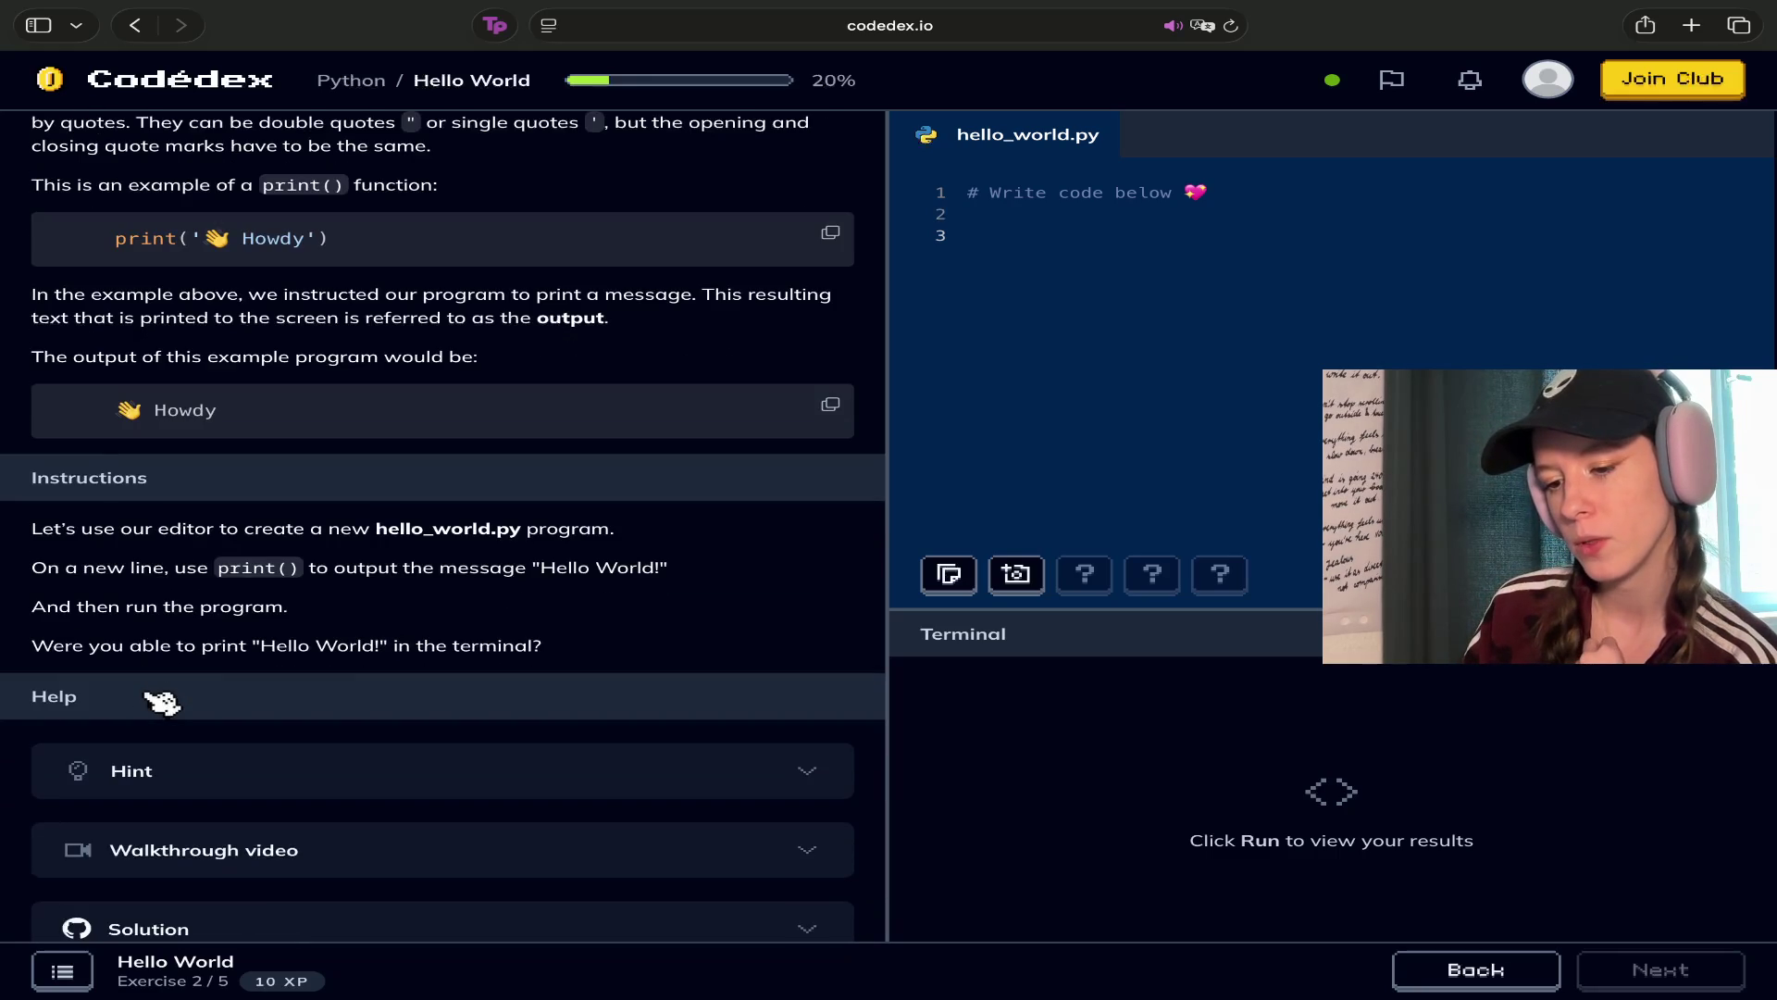
scroll(254, 682, "up", 8)
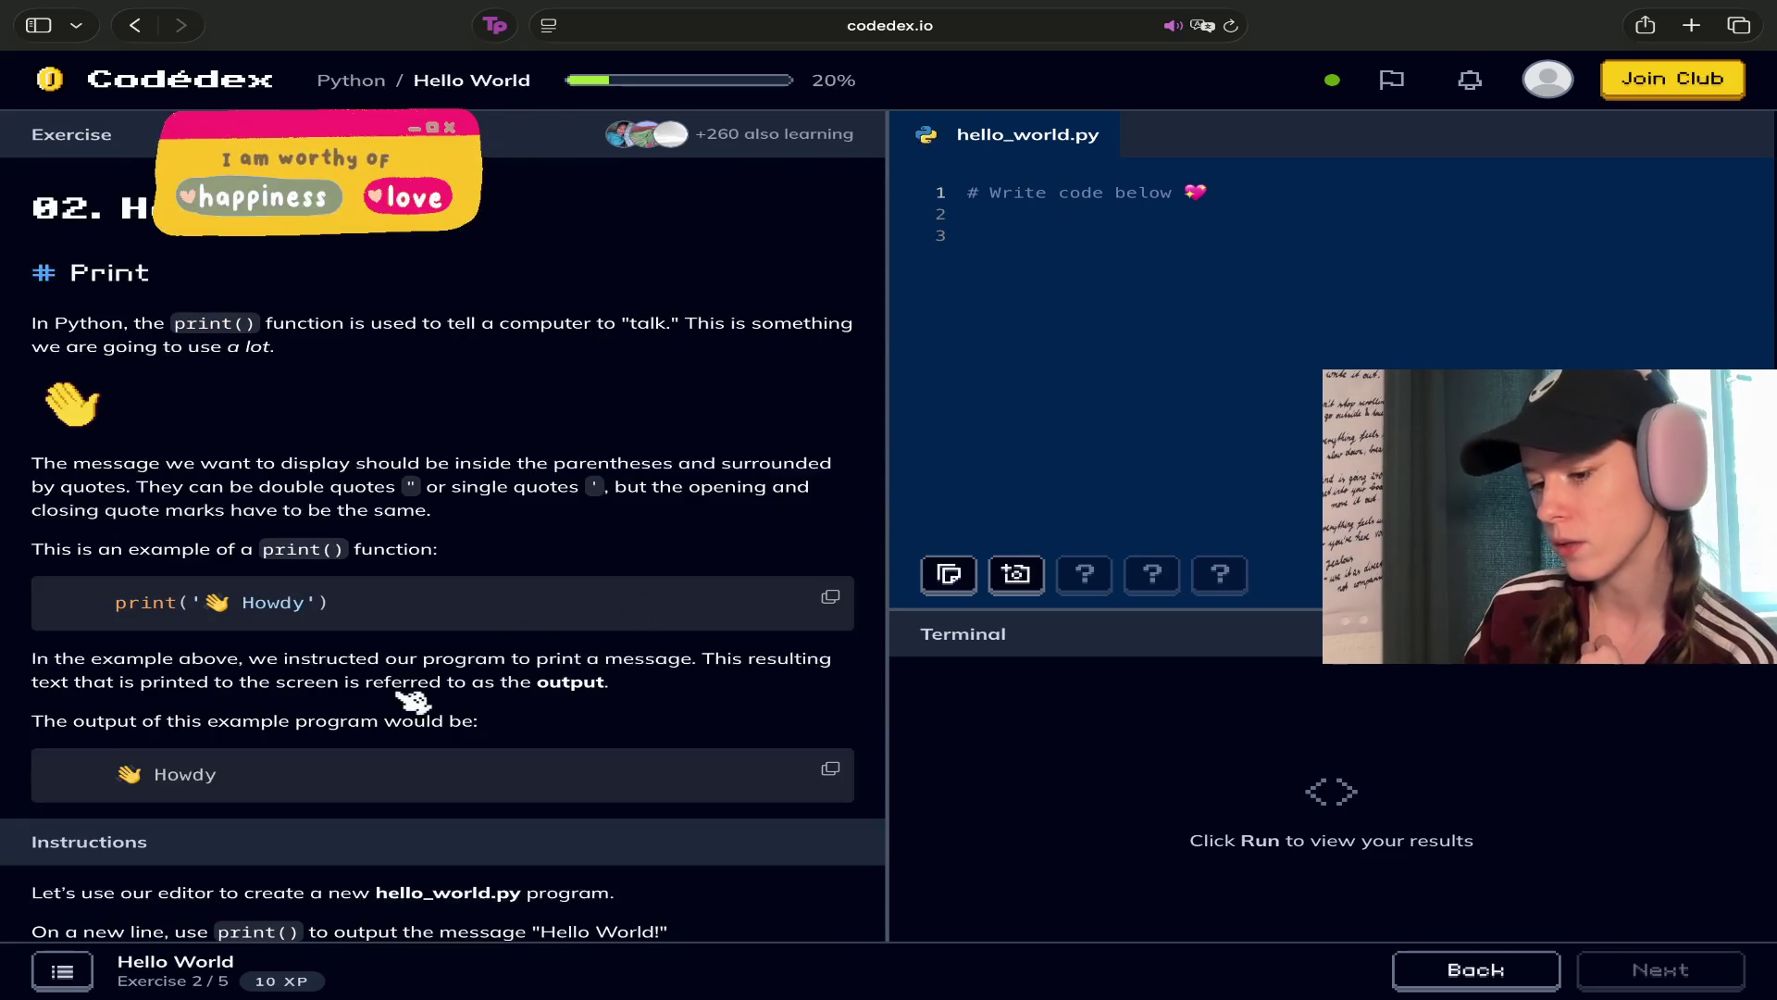
scroll(435, 690, "down", 6)
scroll(409, 697, "up", 2)
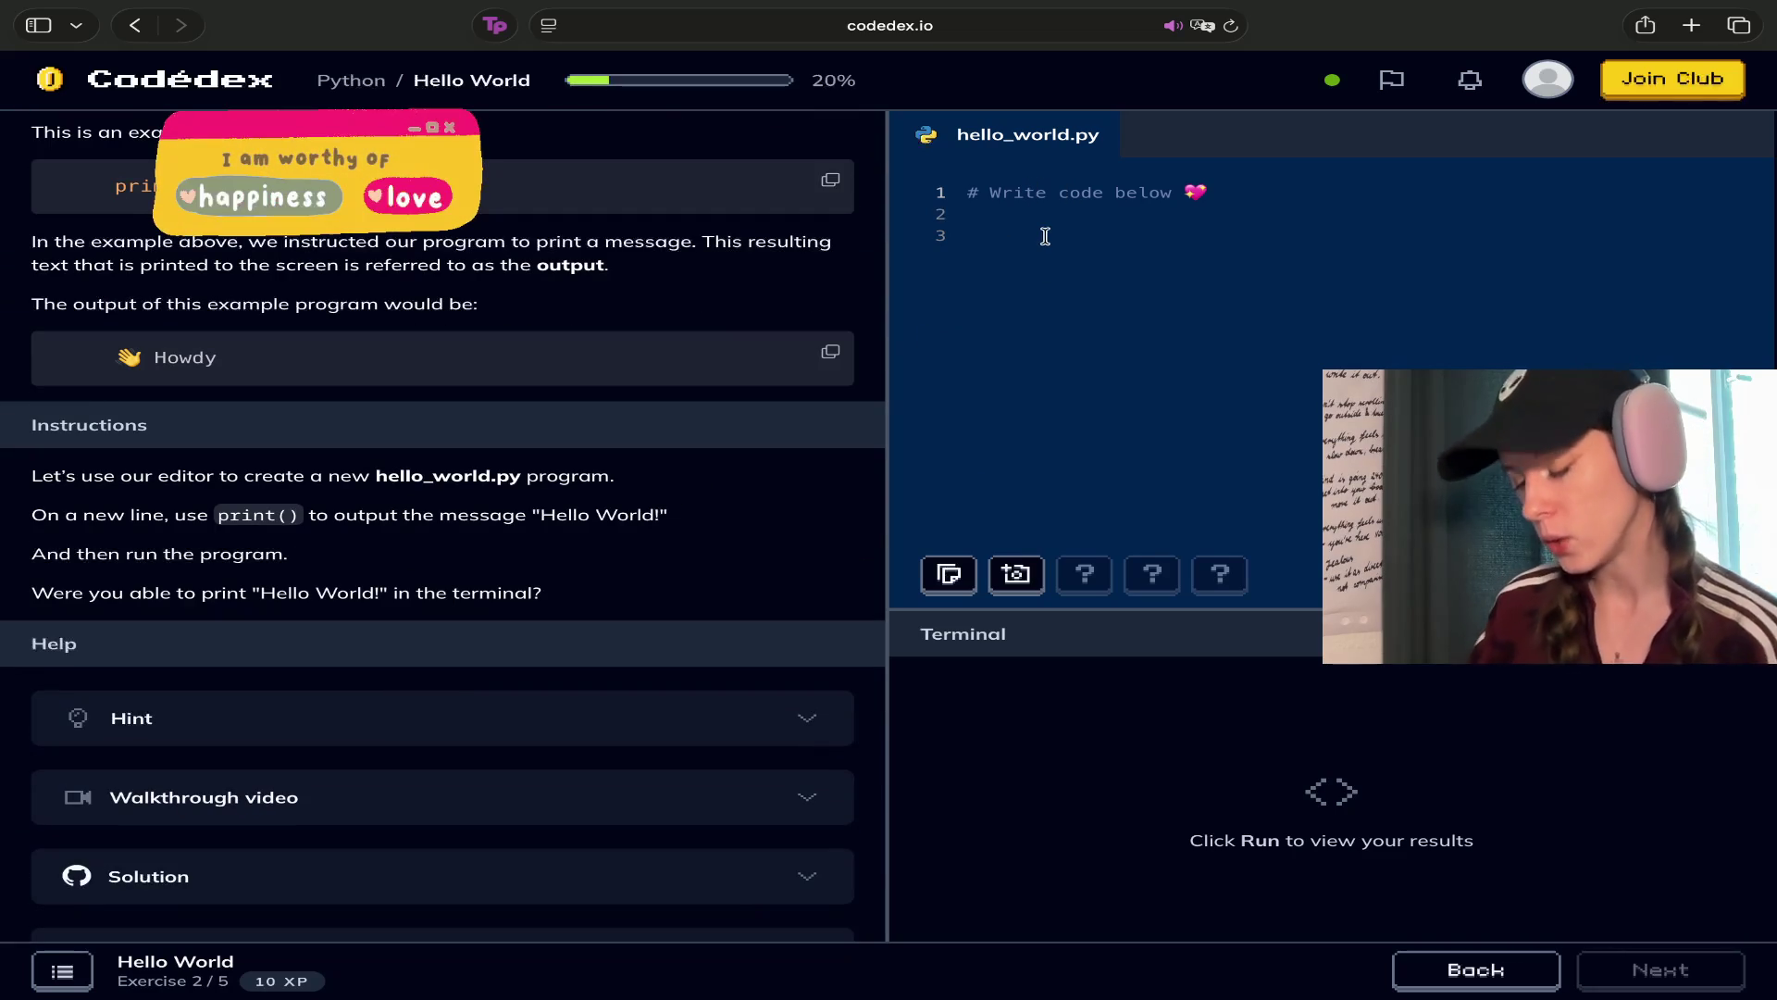
type("print")
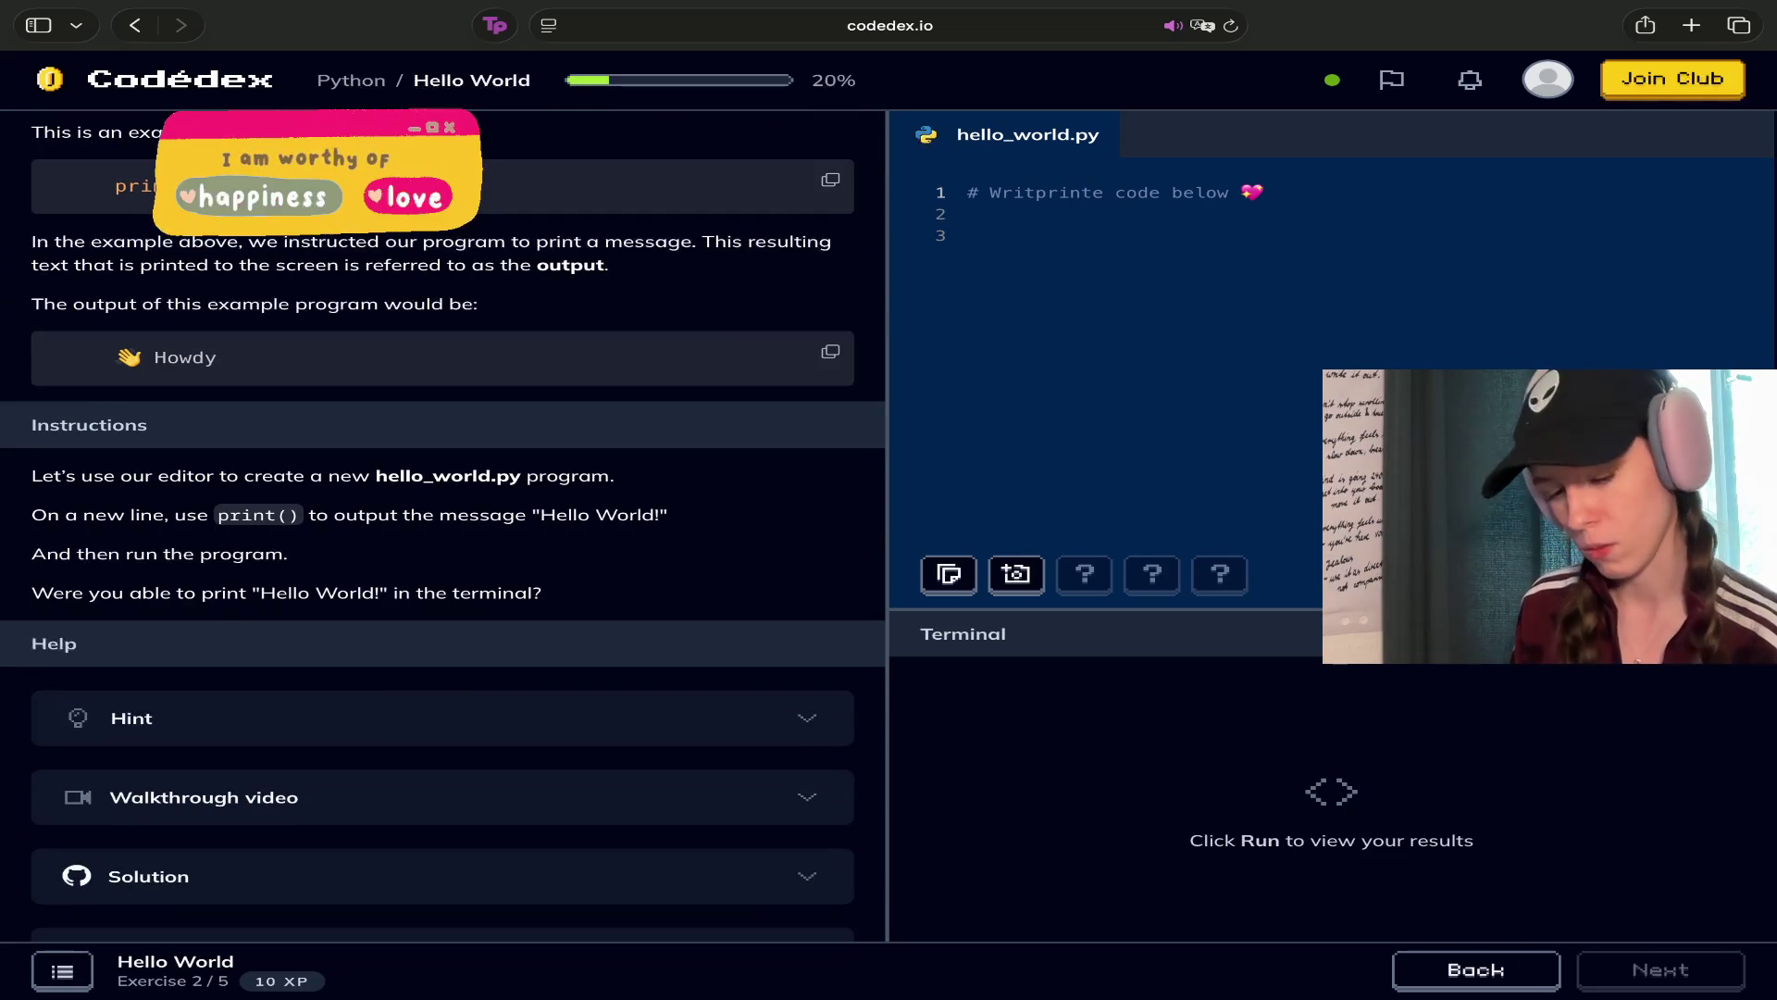
type("ä")
key("super+a")
key("BackSpace")
type("print")
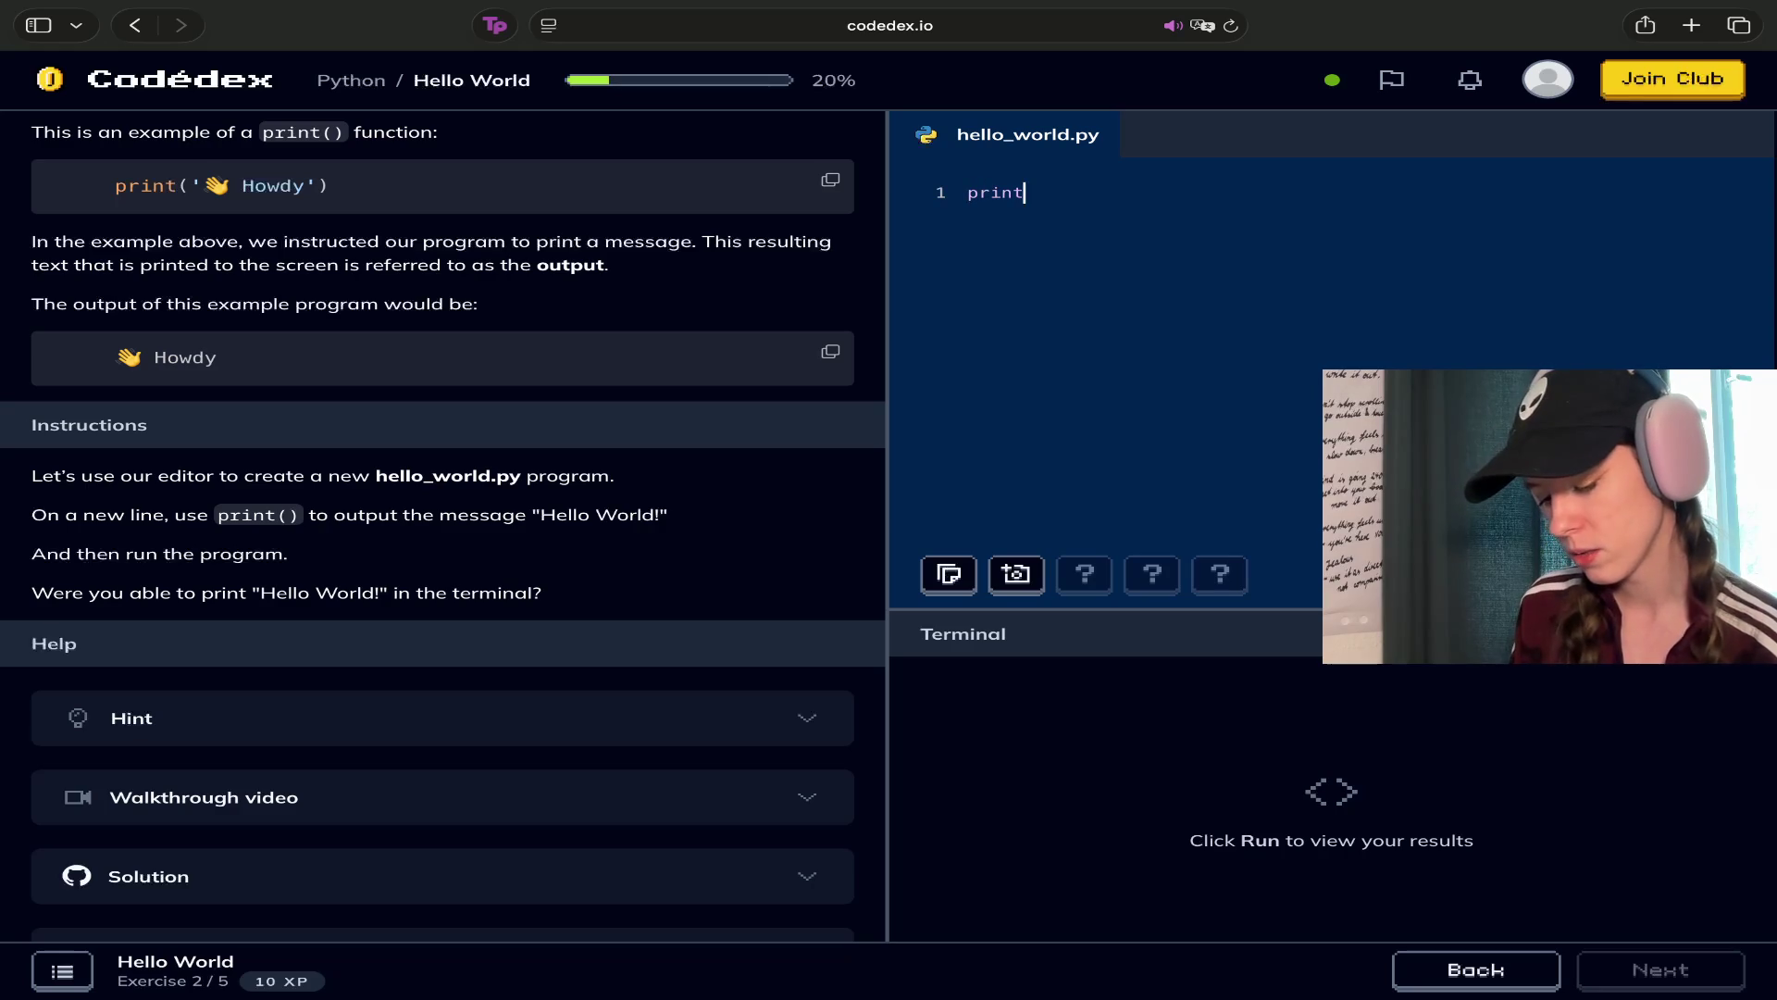
type(" ('")
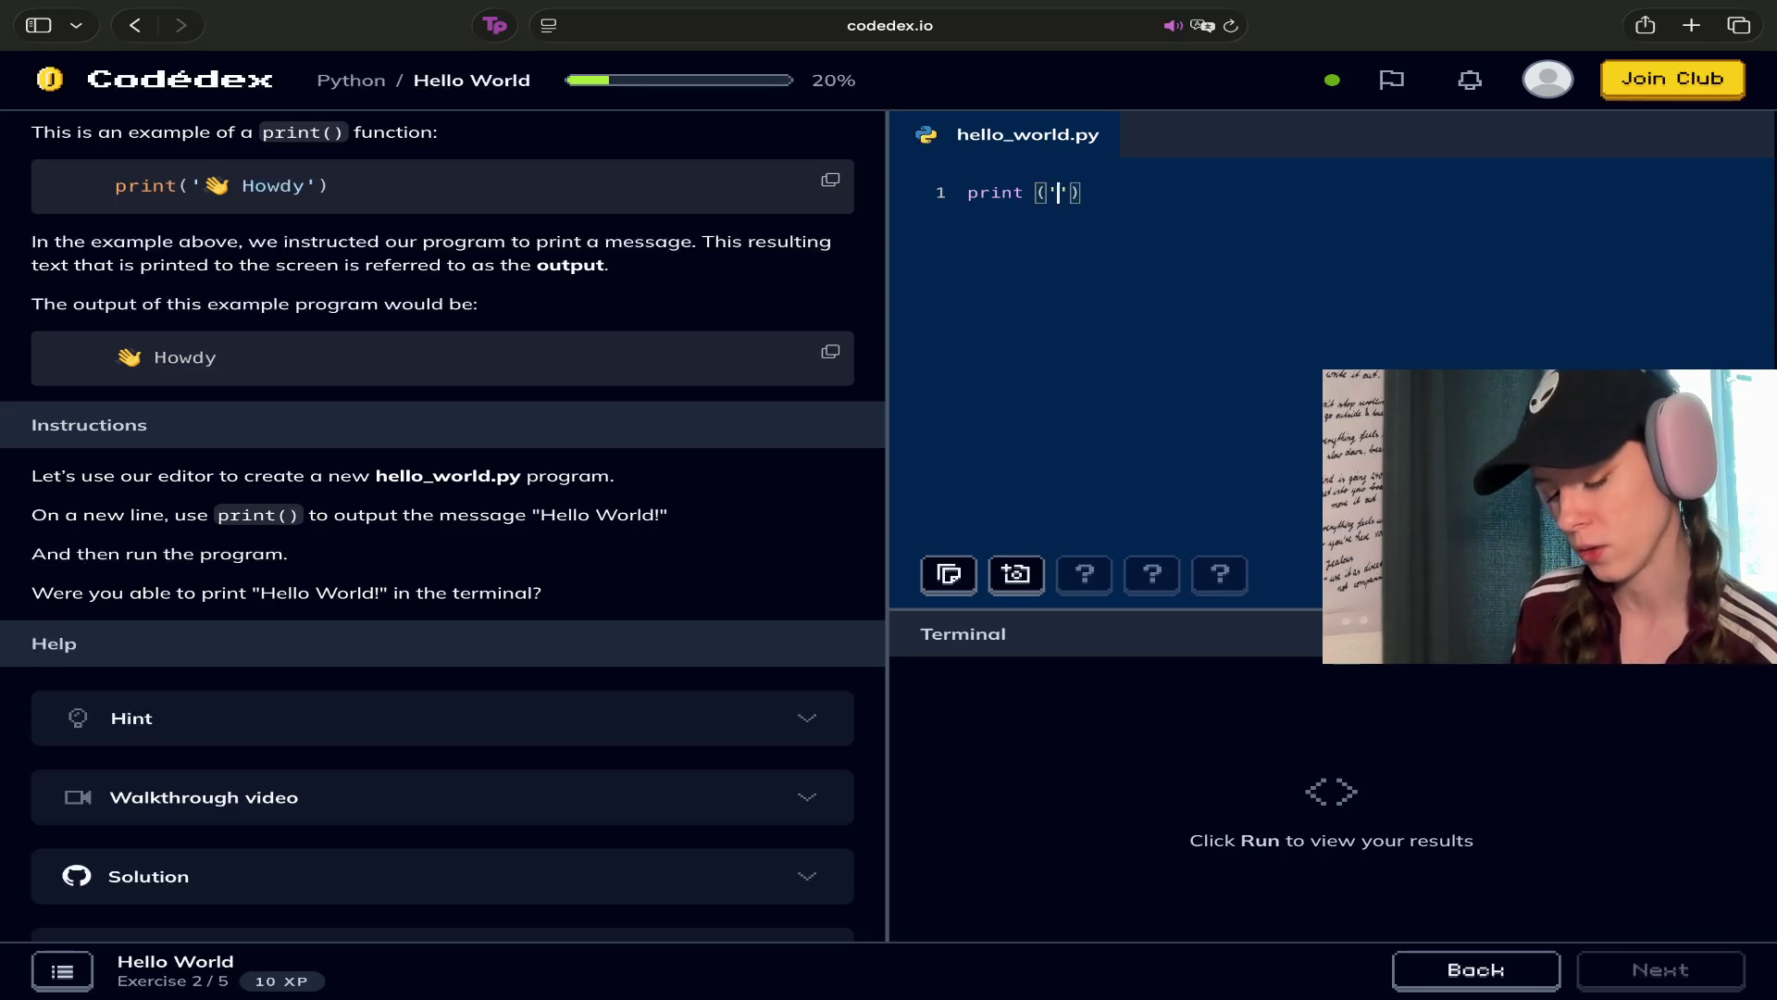
type("Hello ")
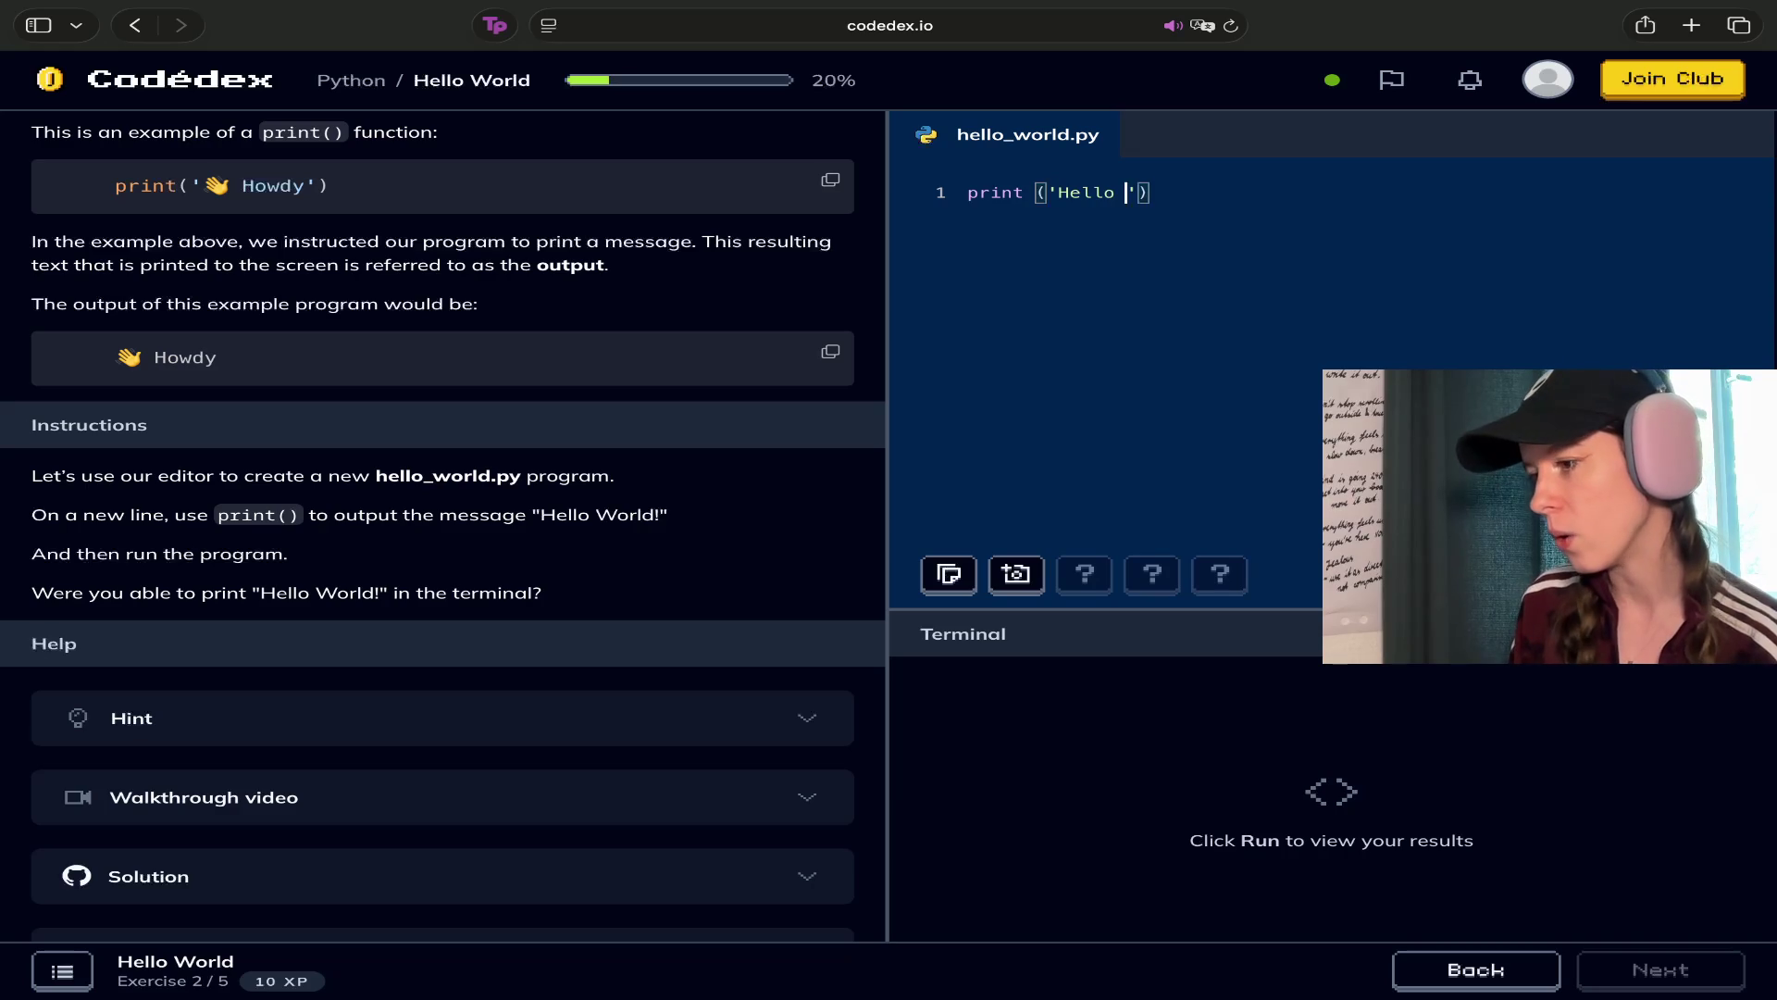
type("World!")
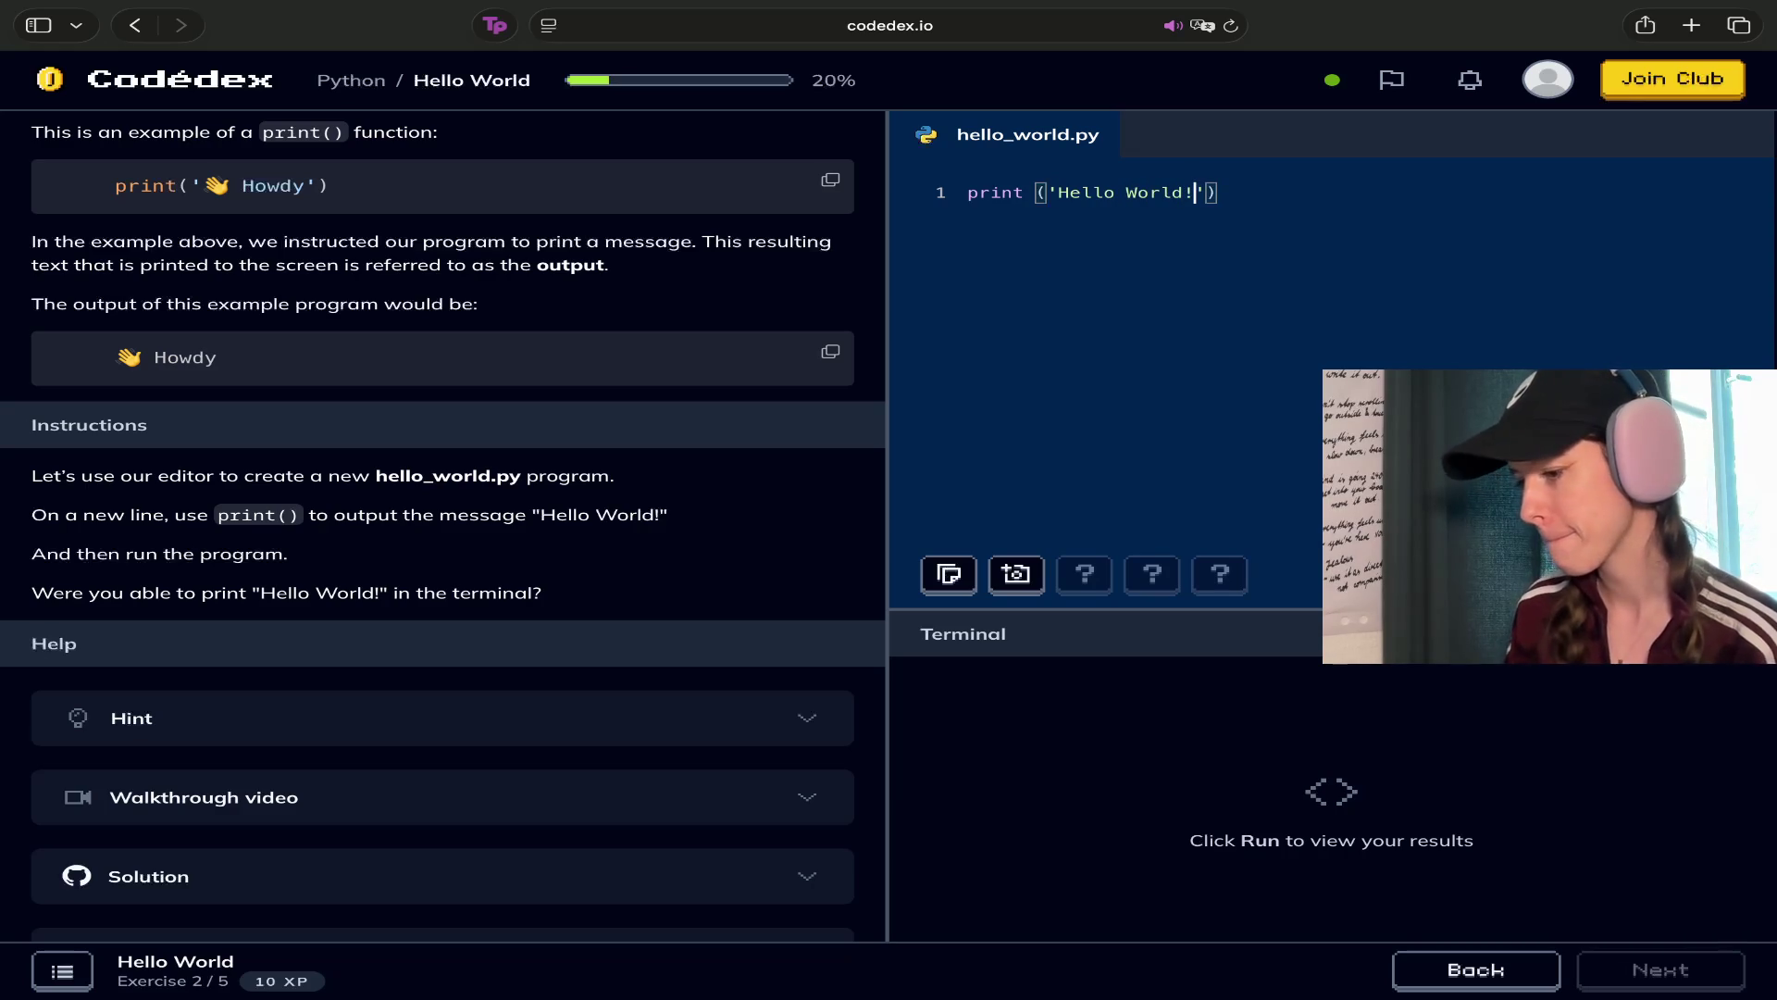
Run hello_world.py to print Hello World! and close the +10 XP and 'You got it!' toasts
key("super+Return")
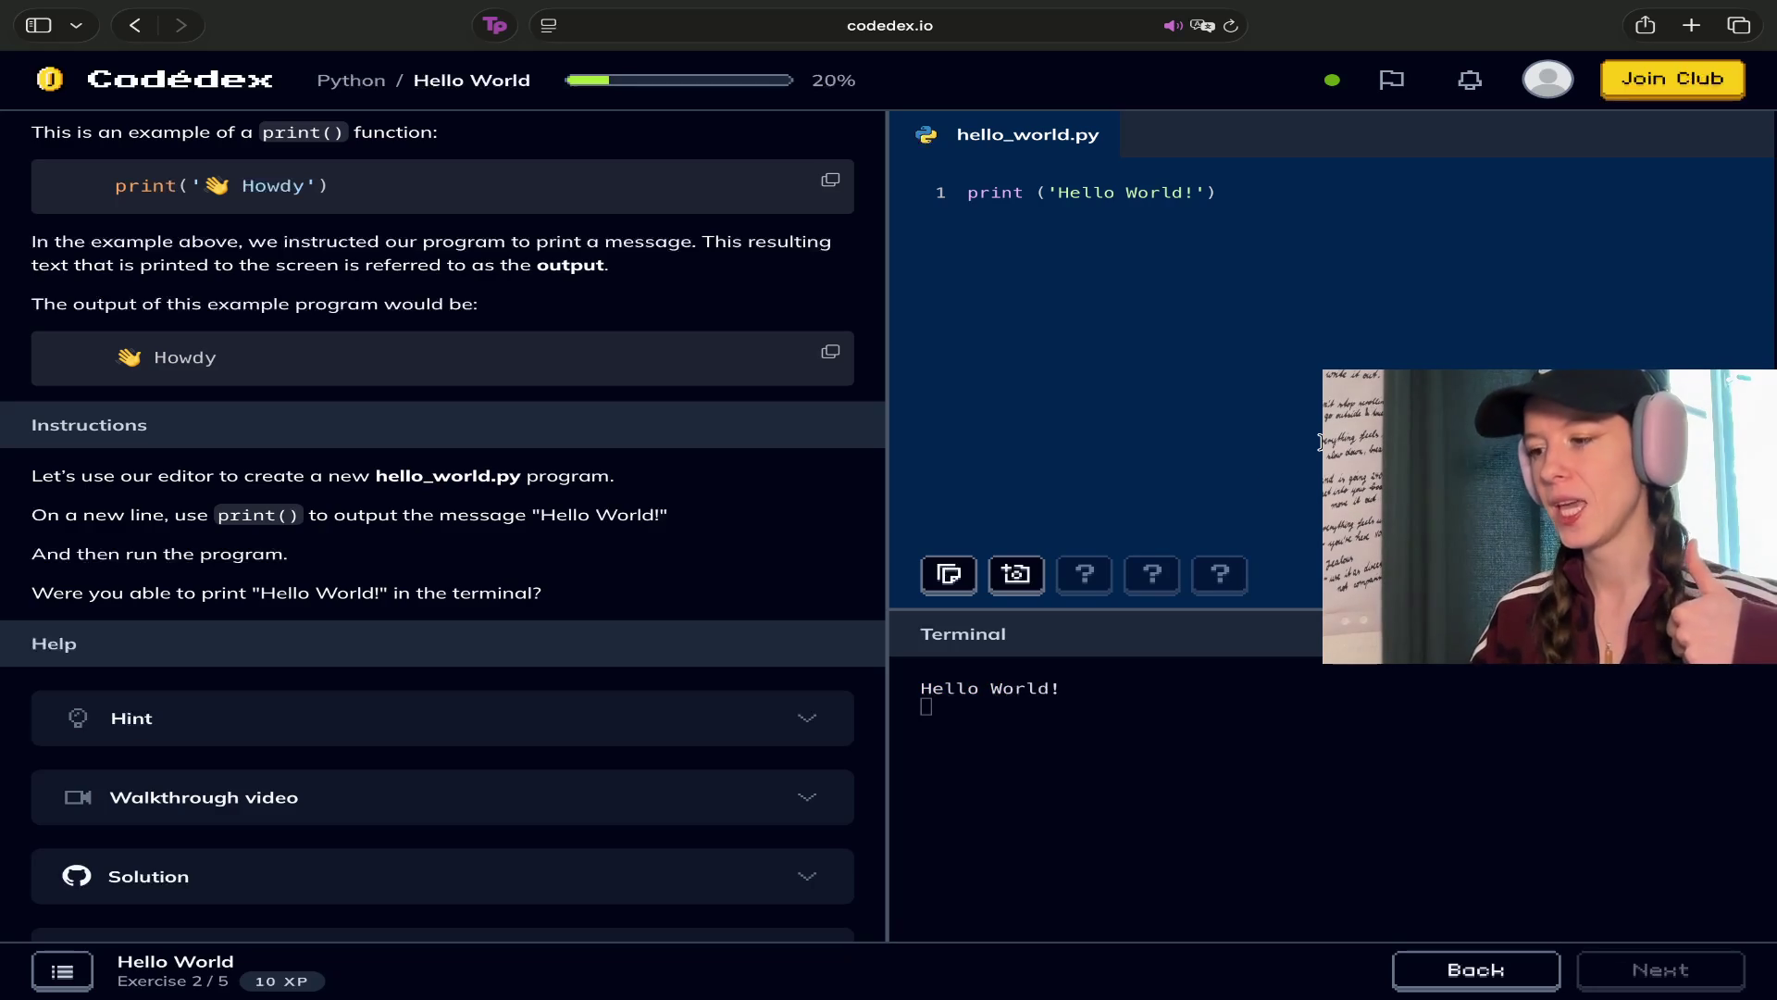
left_click(926, 707)
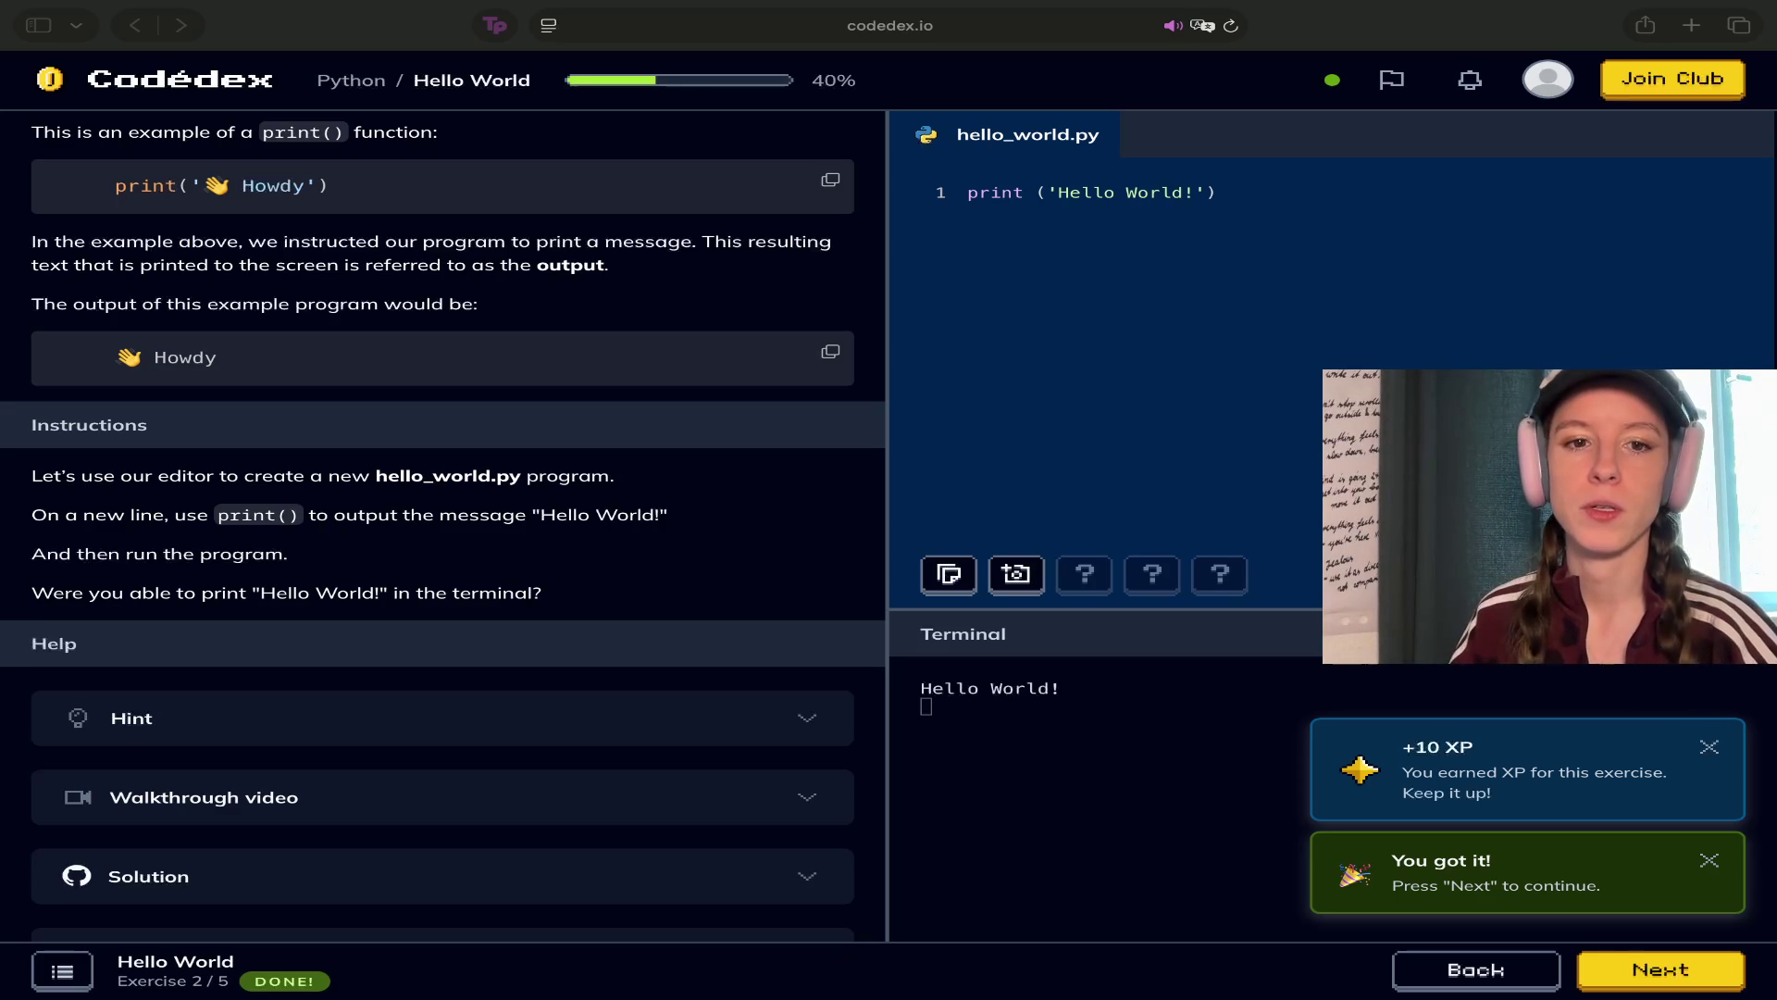
left_click(1008, 720)
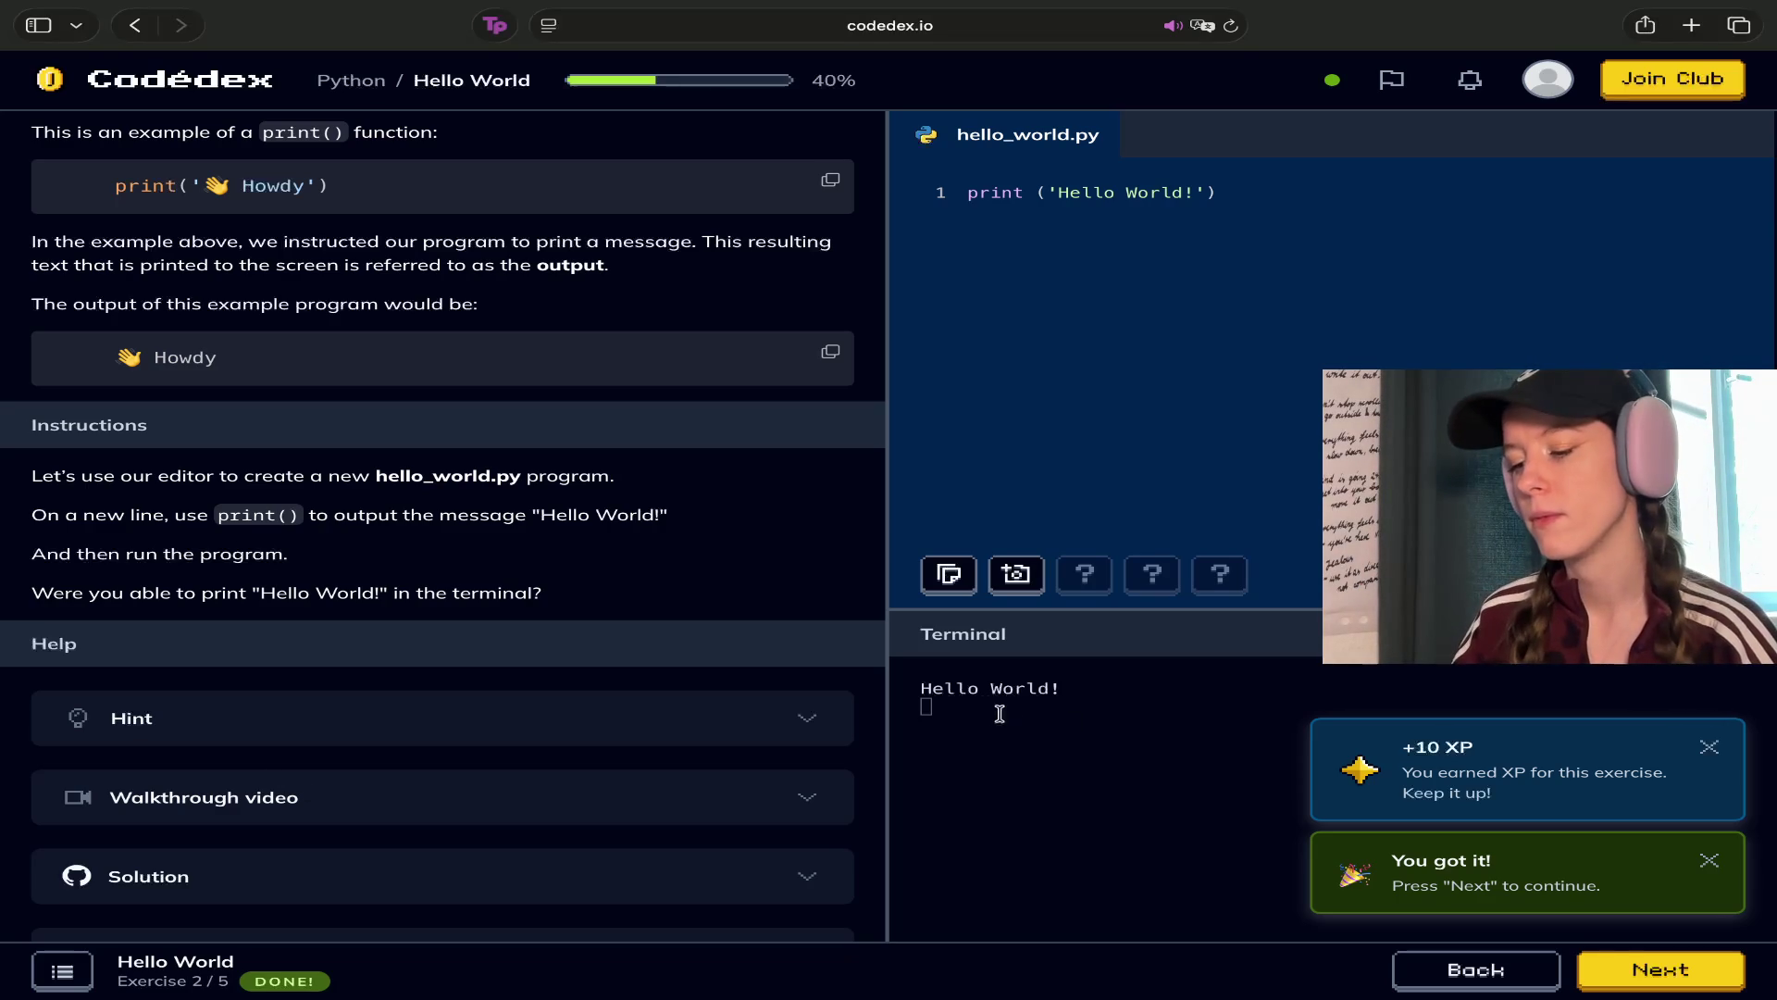
left_click(1214, 195)
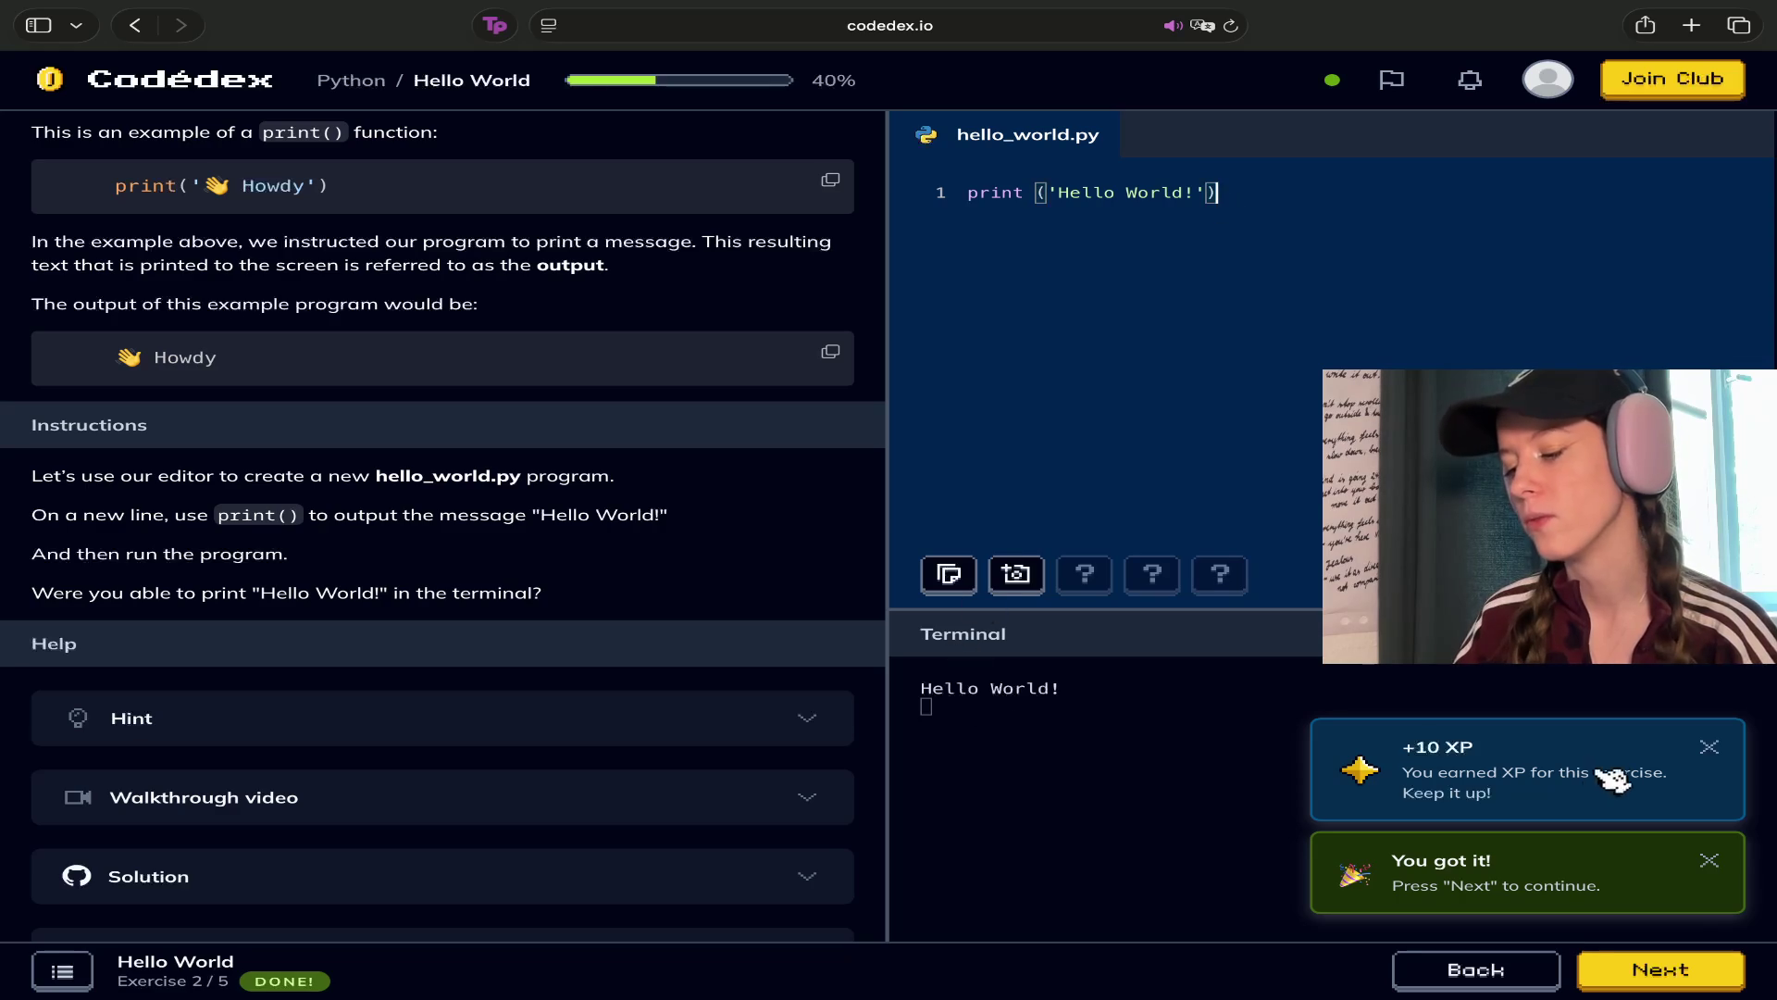
left_click(1712, 748)
left_click(1710, 748)
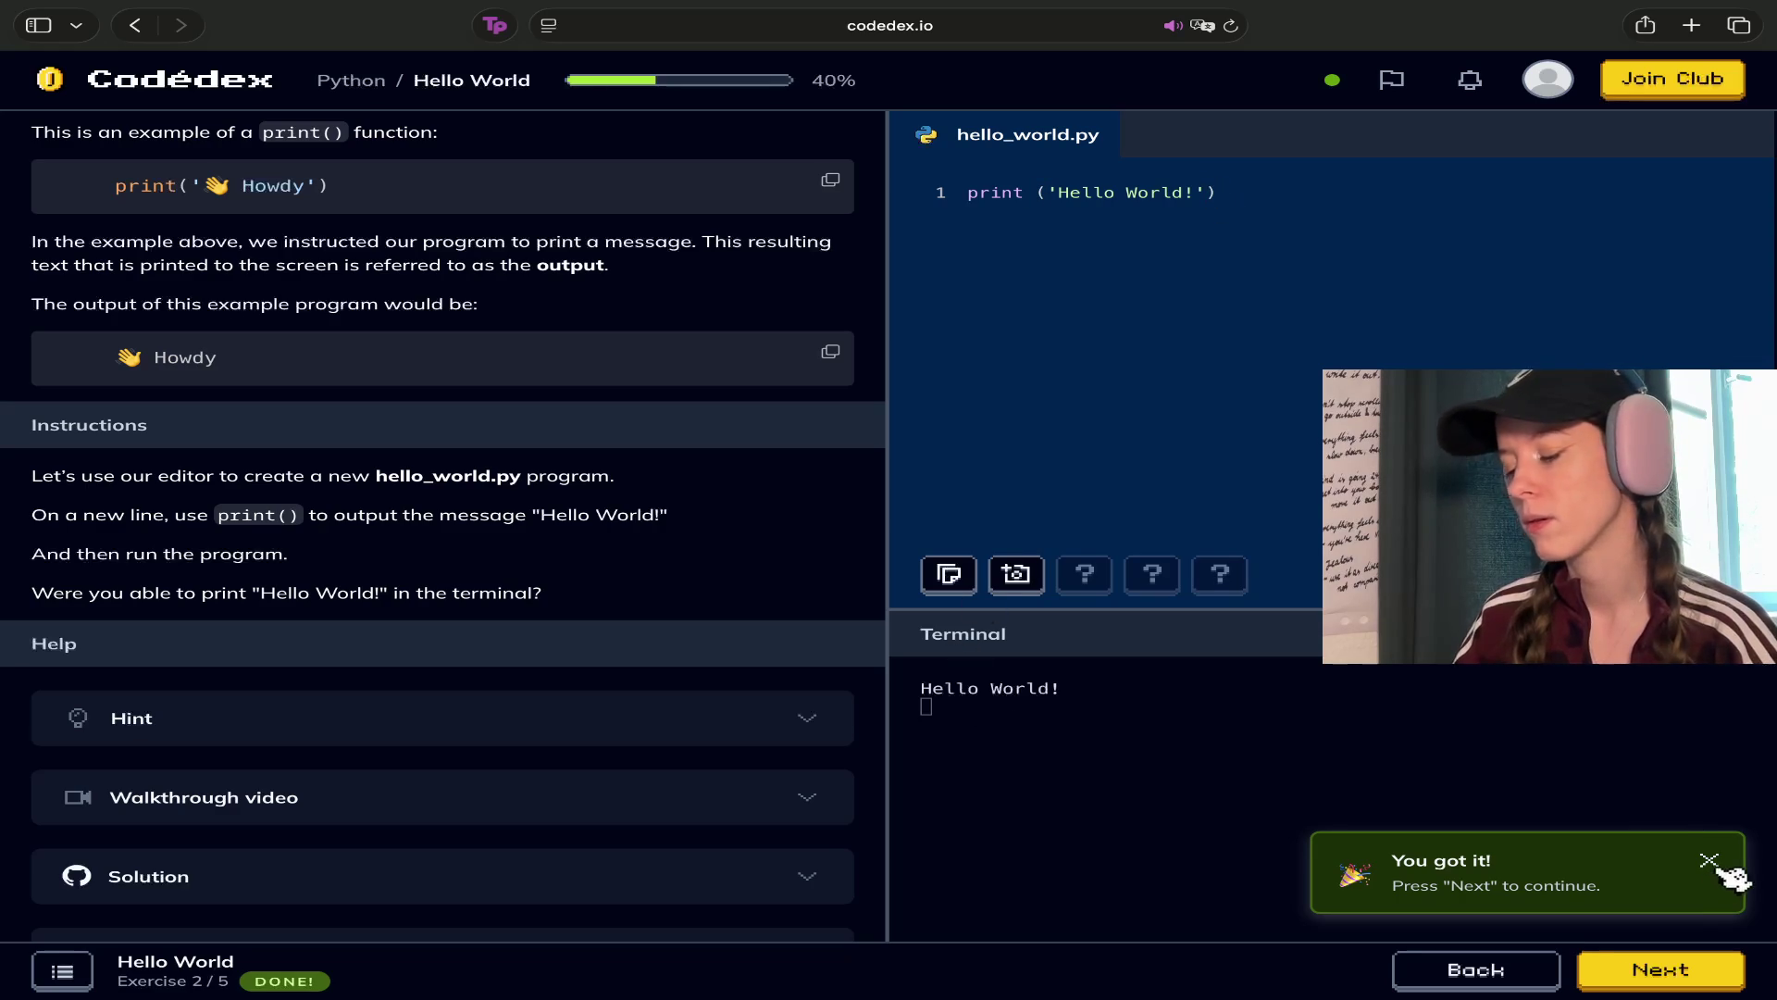
left_click(1709, 860)
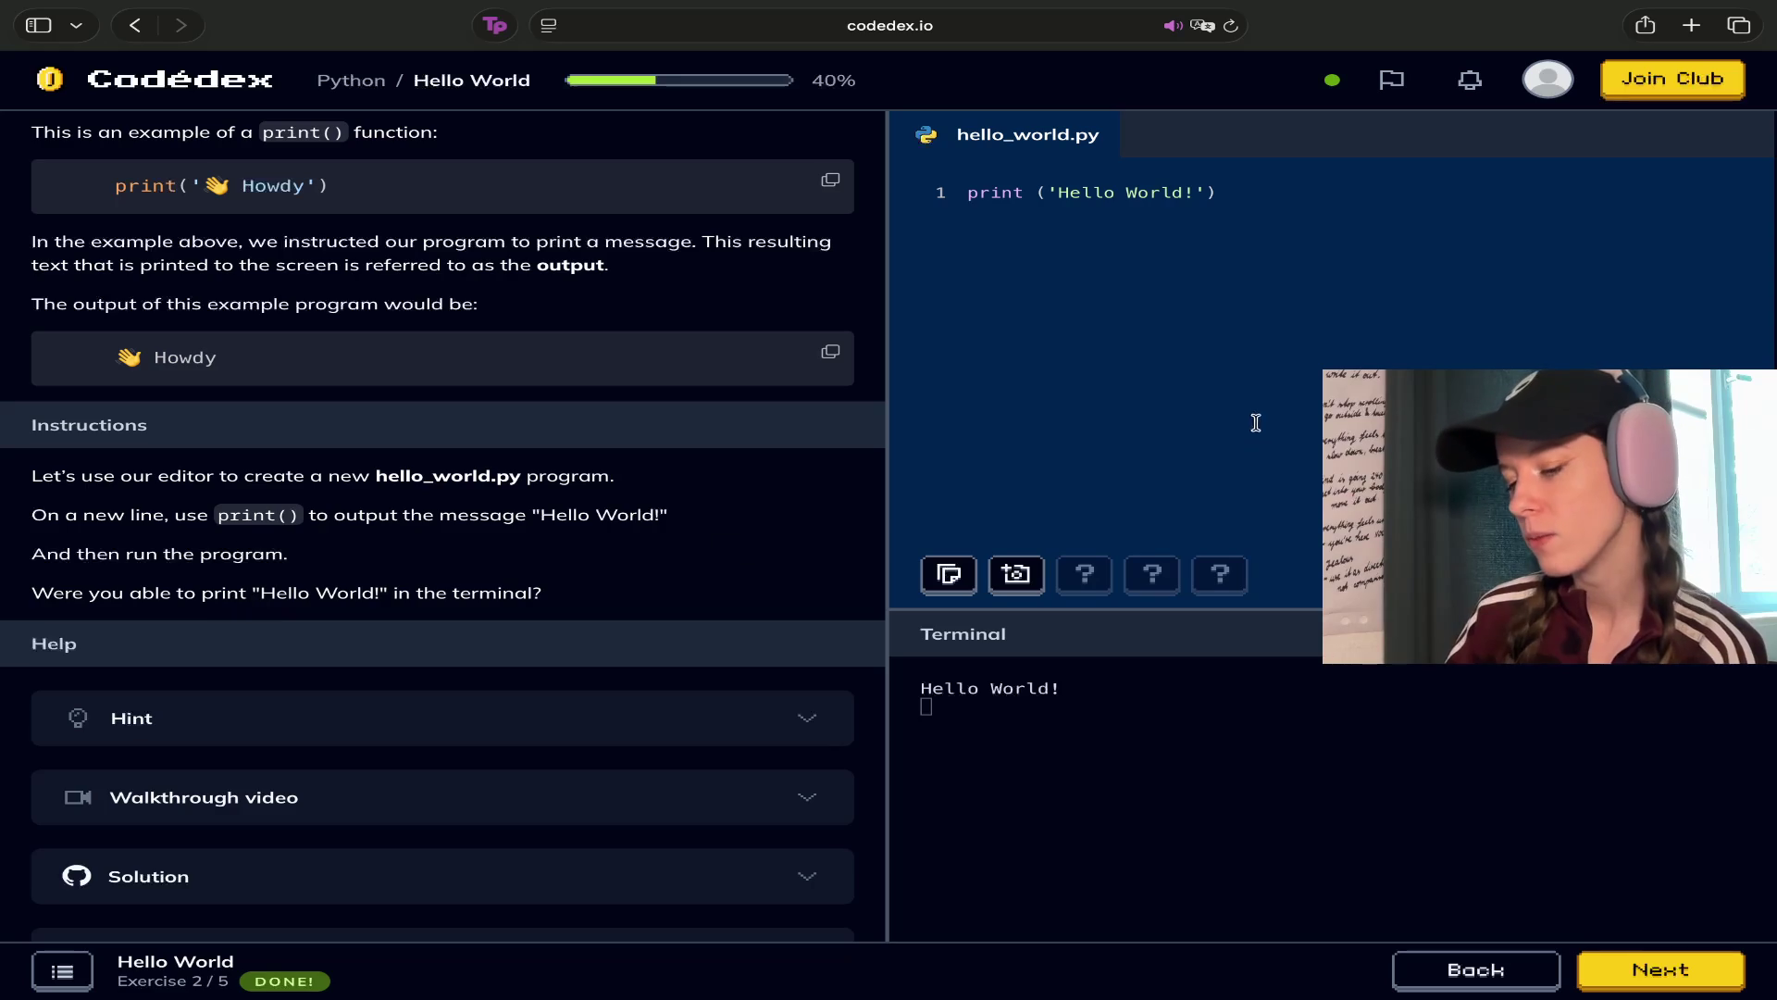
Advance from Hello World to exercise 3, Pattern
left_click(1652, 970)
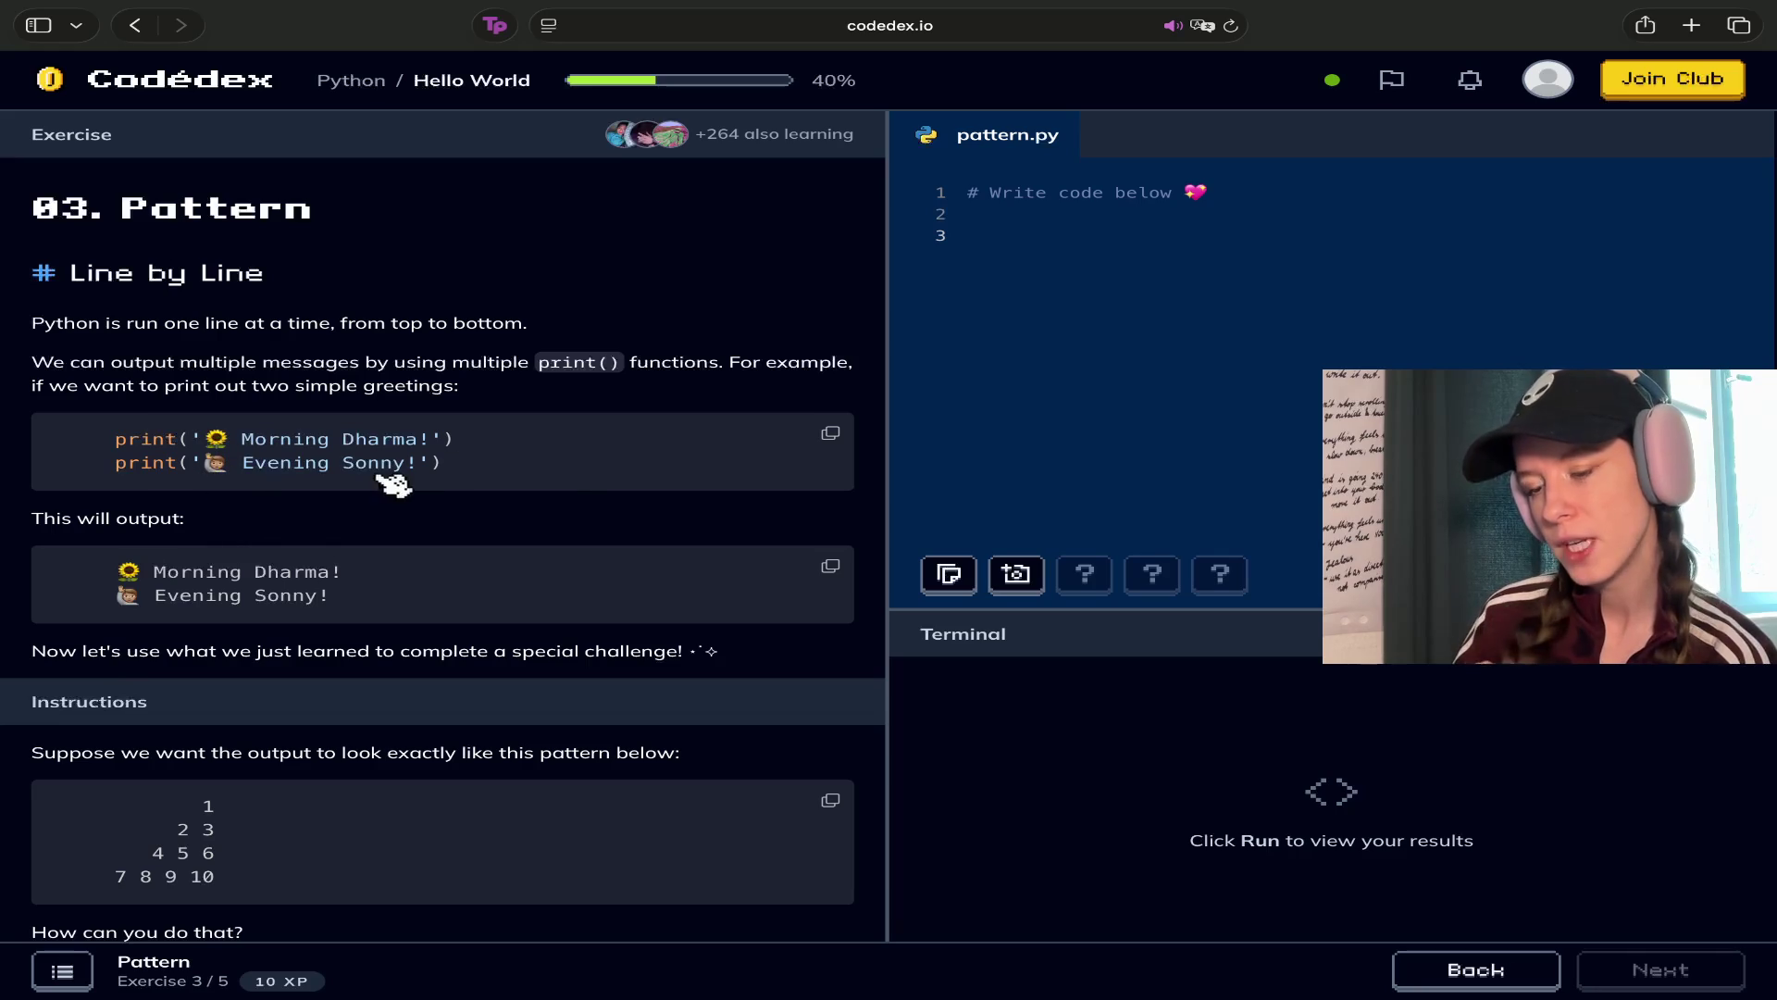
scroll(547, 462, "down", 2)
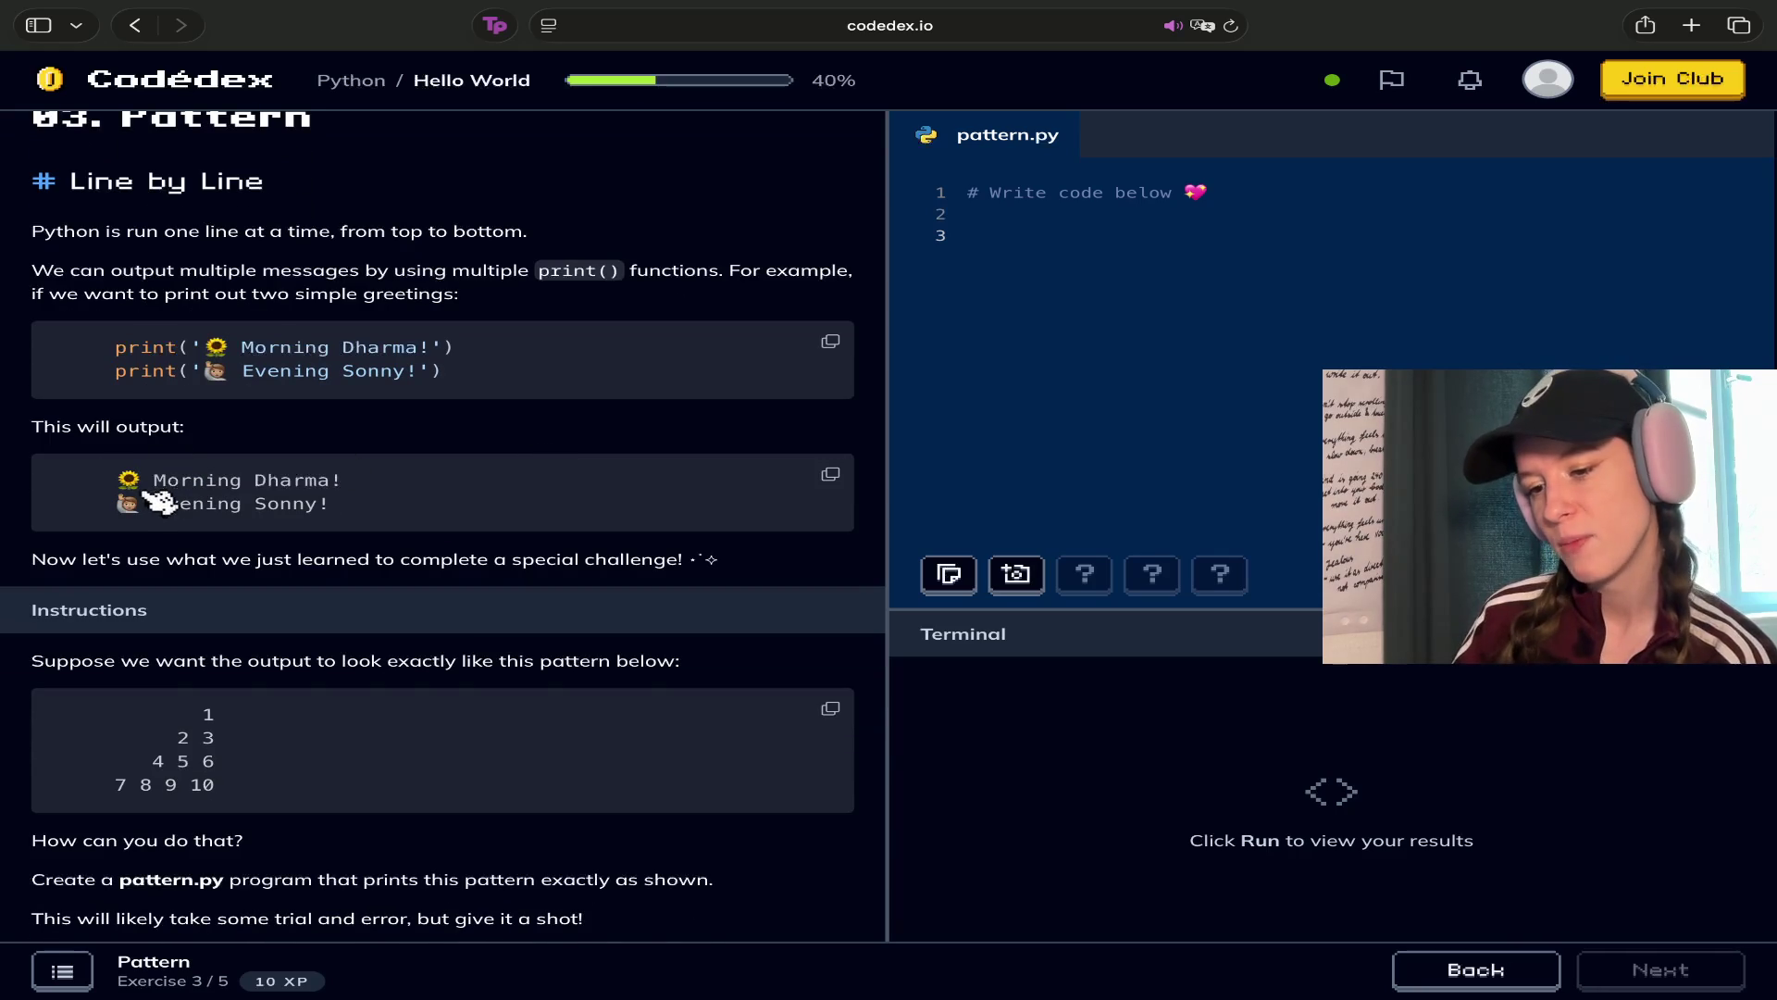
scroll(593, 487, "down", 3)
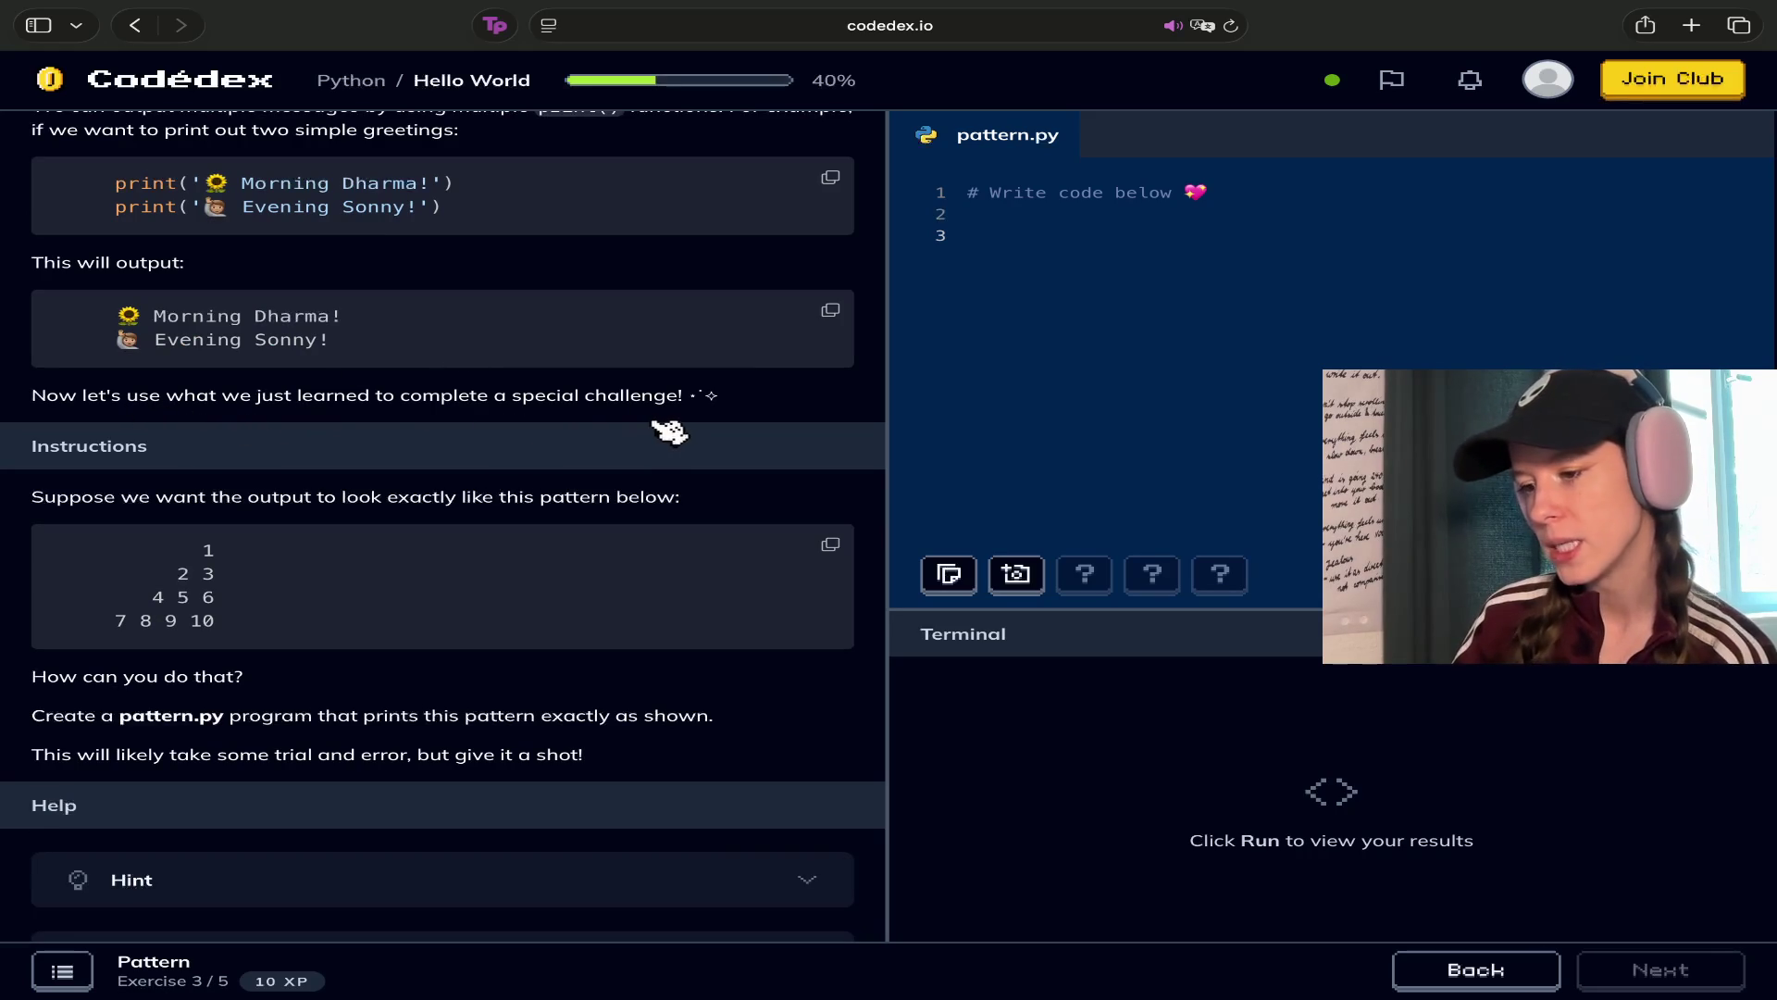
scroll(623, 470, "down", 2)
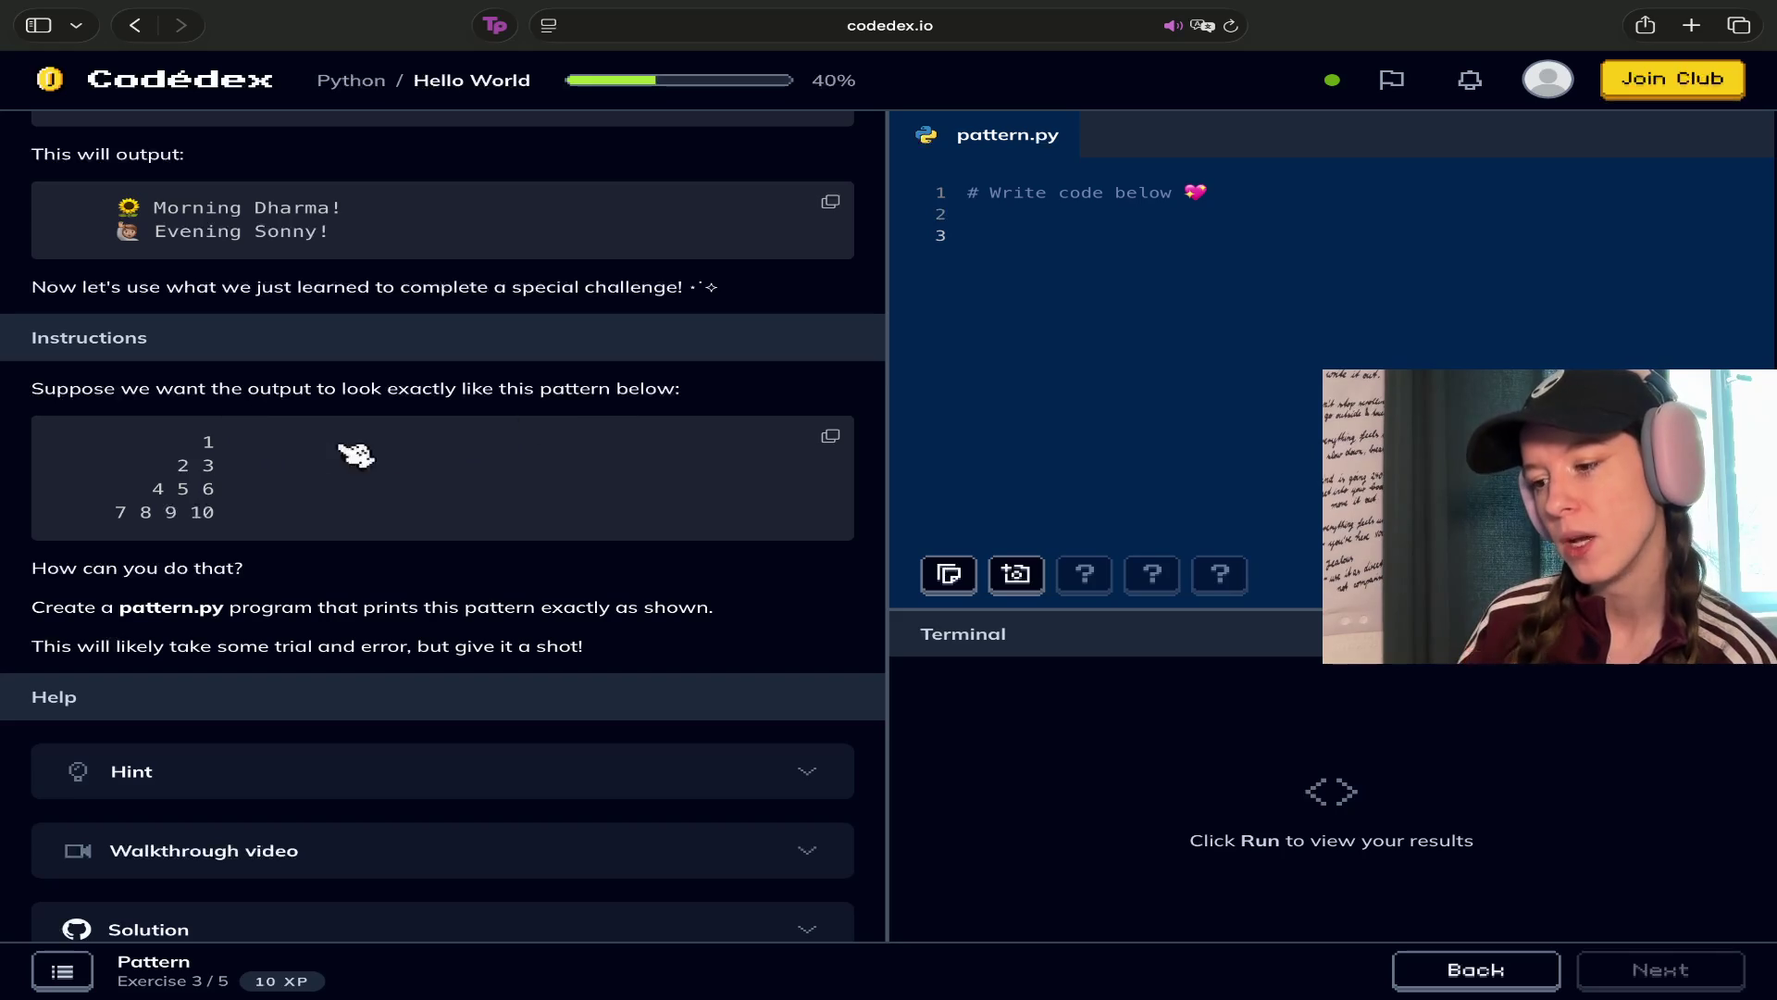
scroll(424, 491, "down", 1)
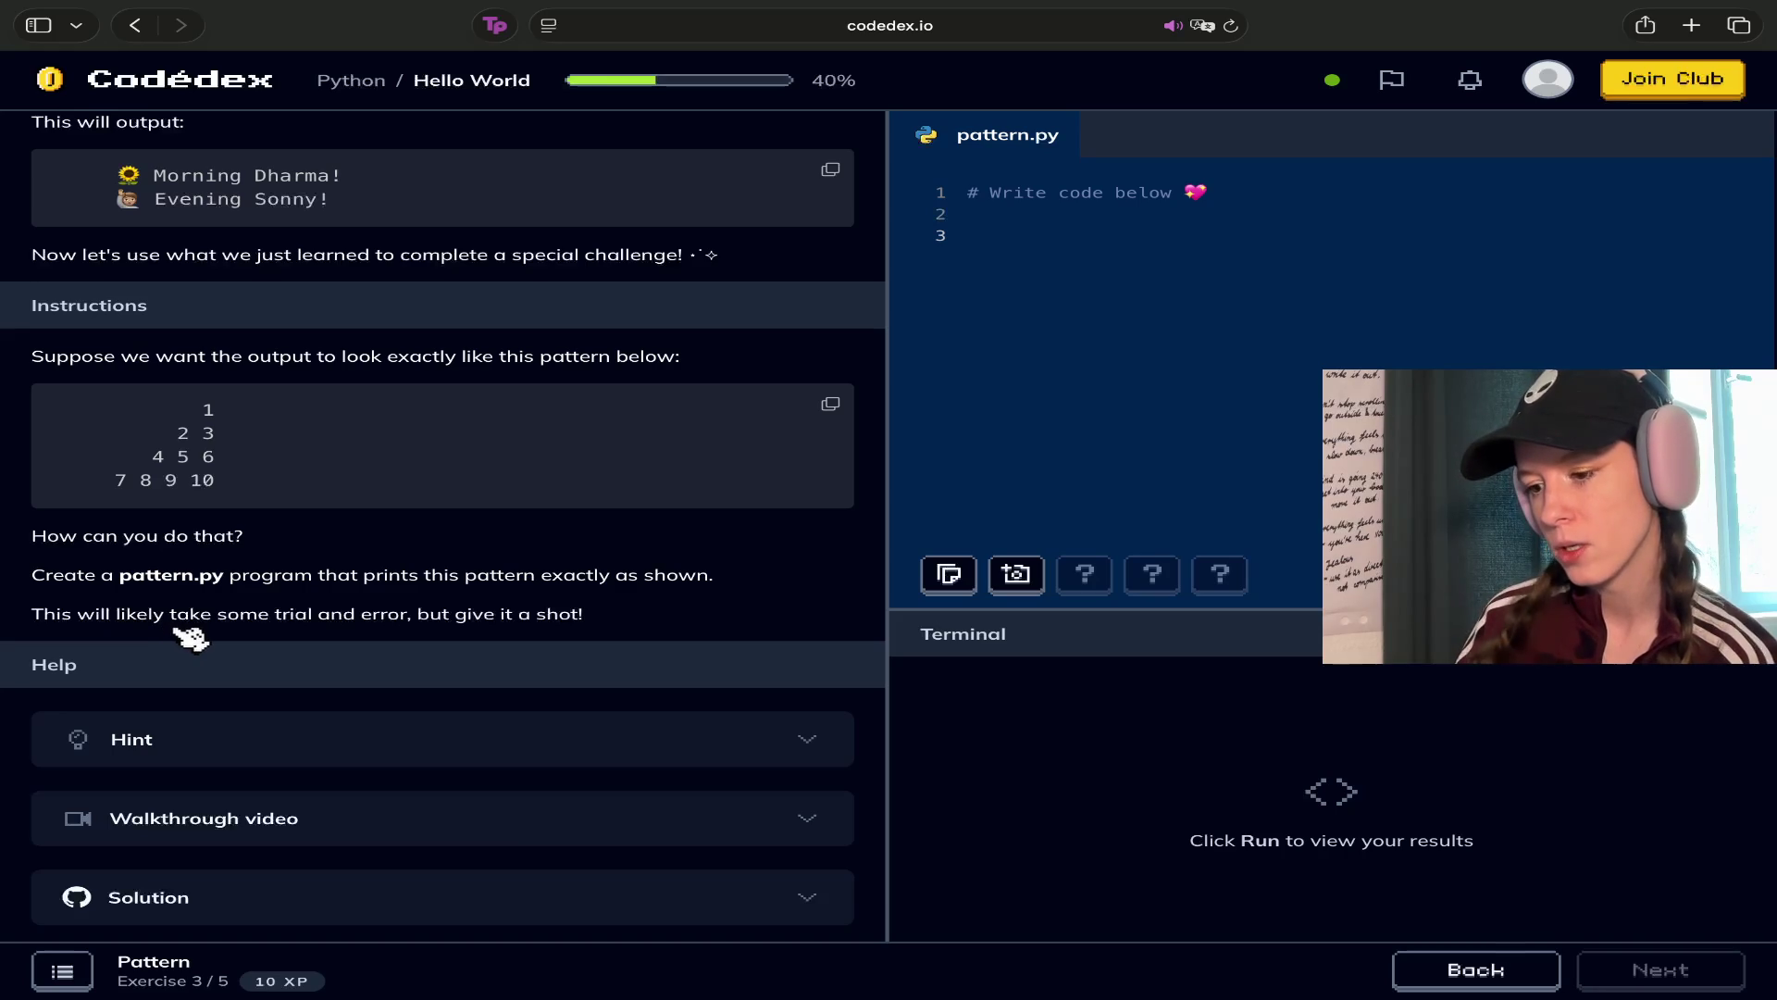
left_click(988, 212)
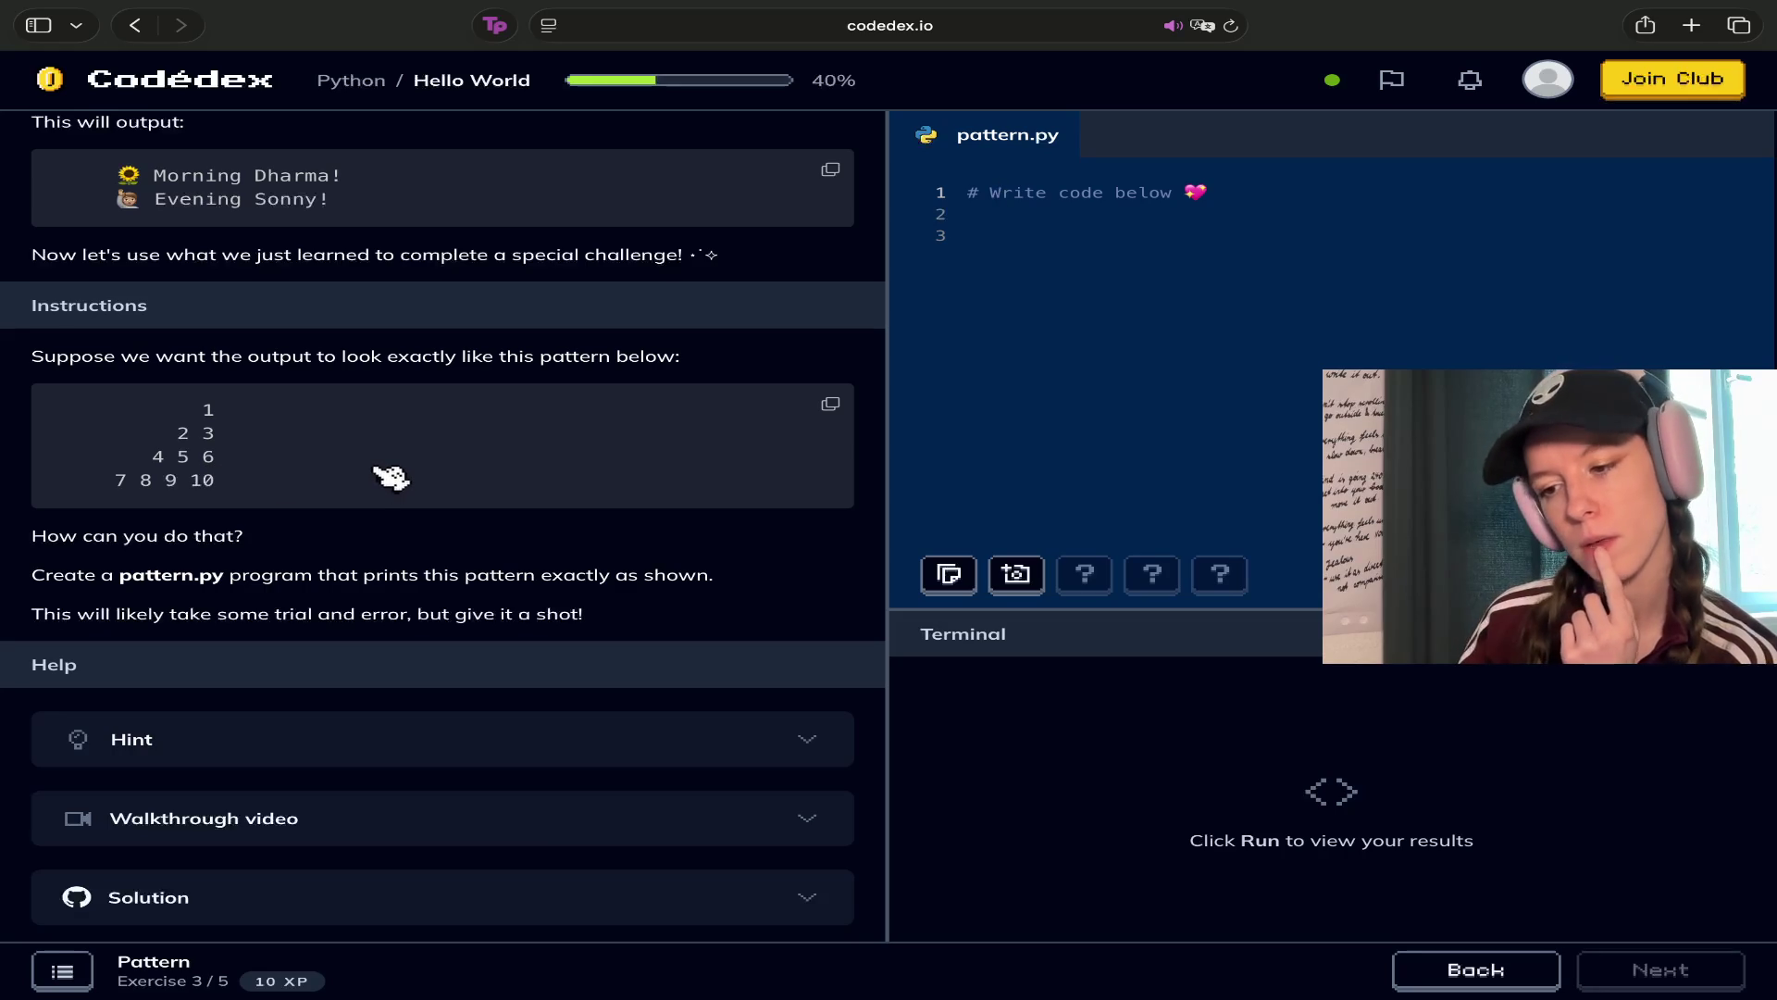
Replace pattern.py's starter comment with print (' and the leading spaces for row 1
left_click(1058, 193)
left_click_drag(1206, 193, 944, 197)
key("BackSpace")
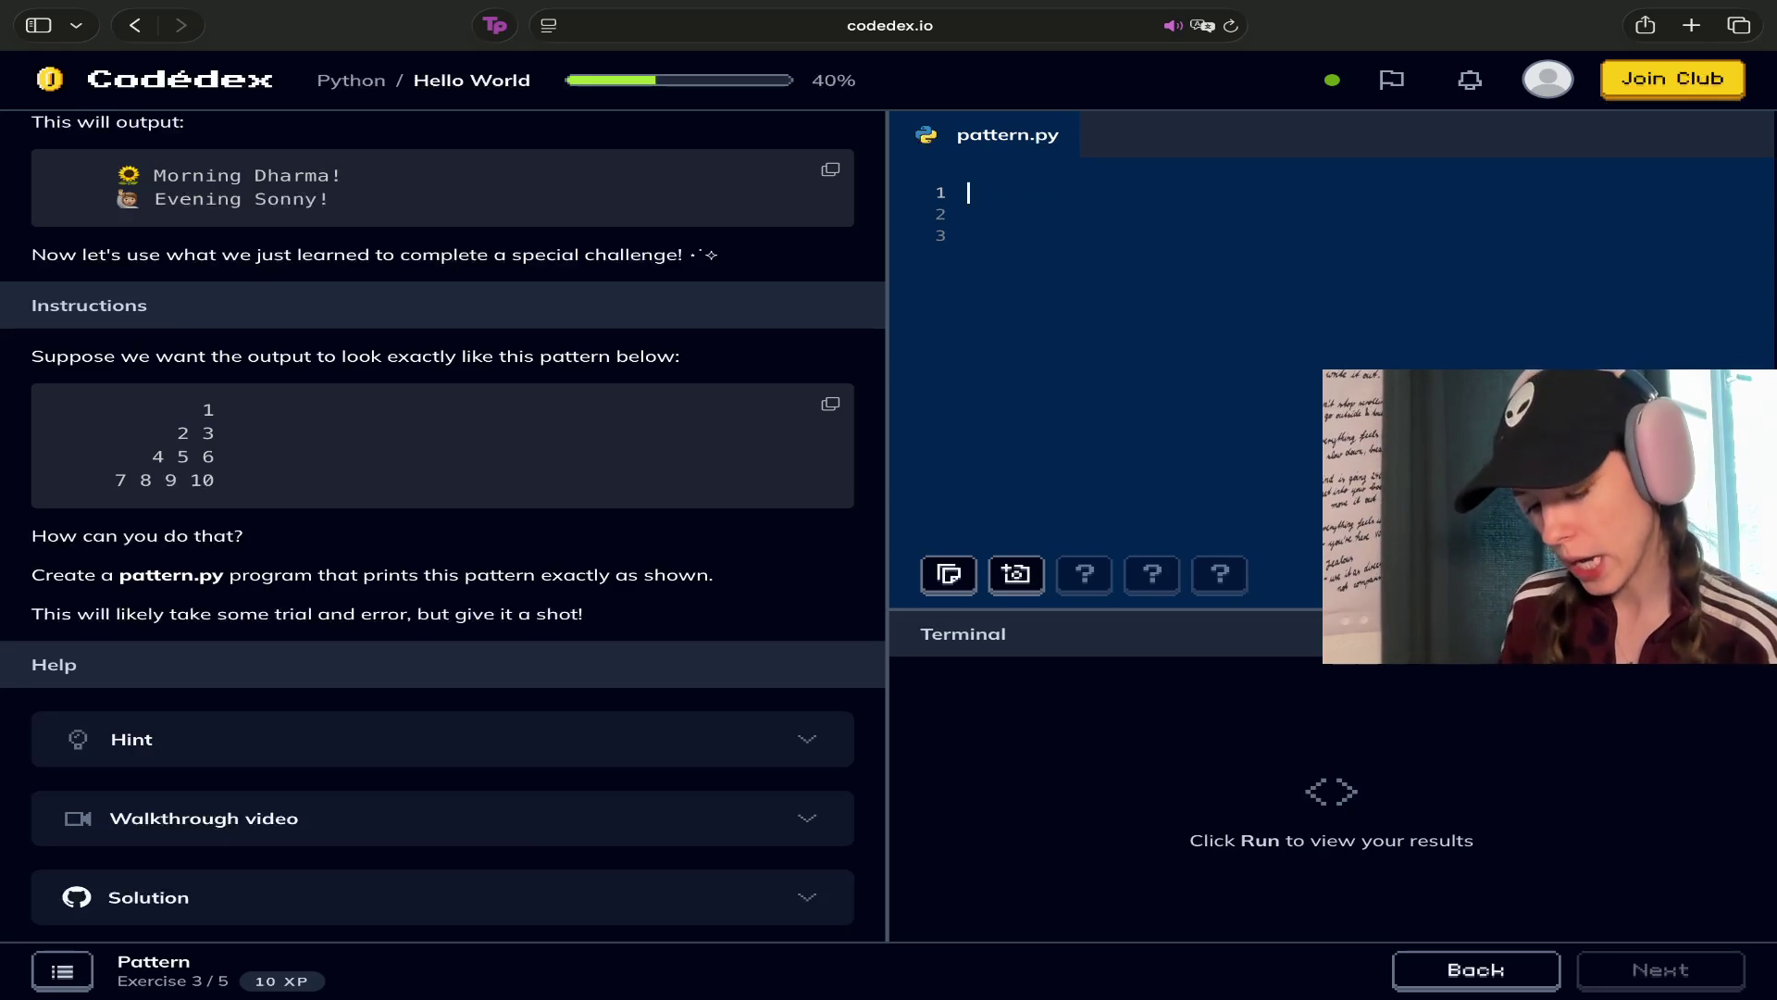
type("print ('")
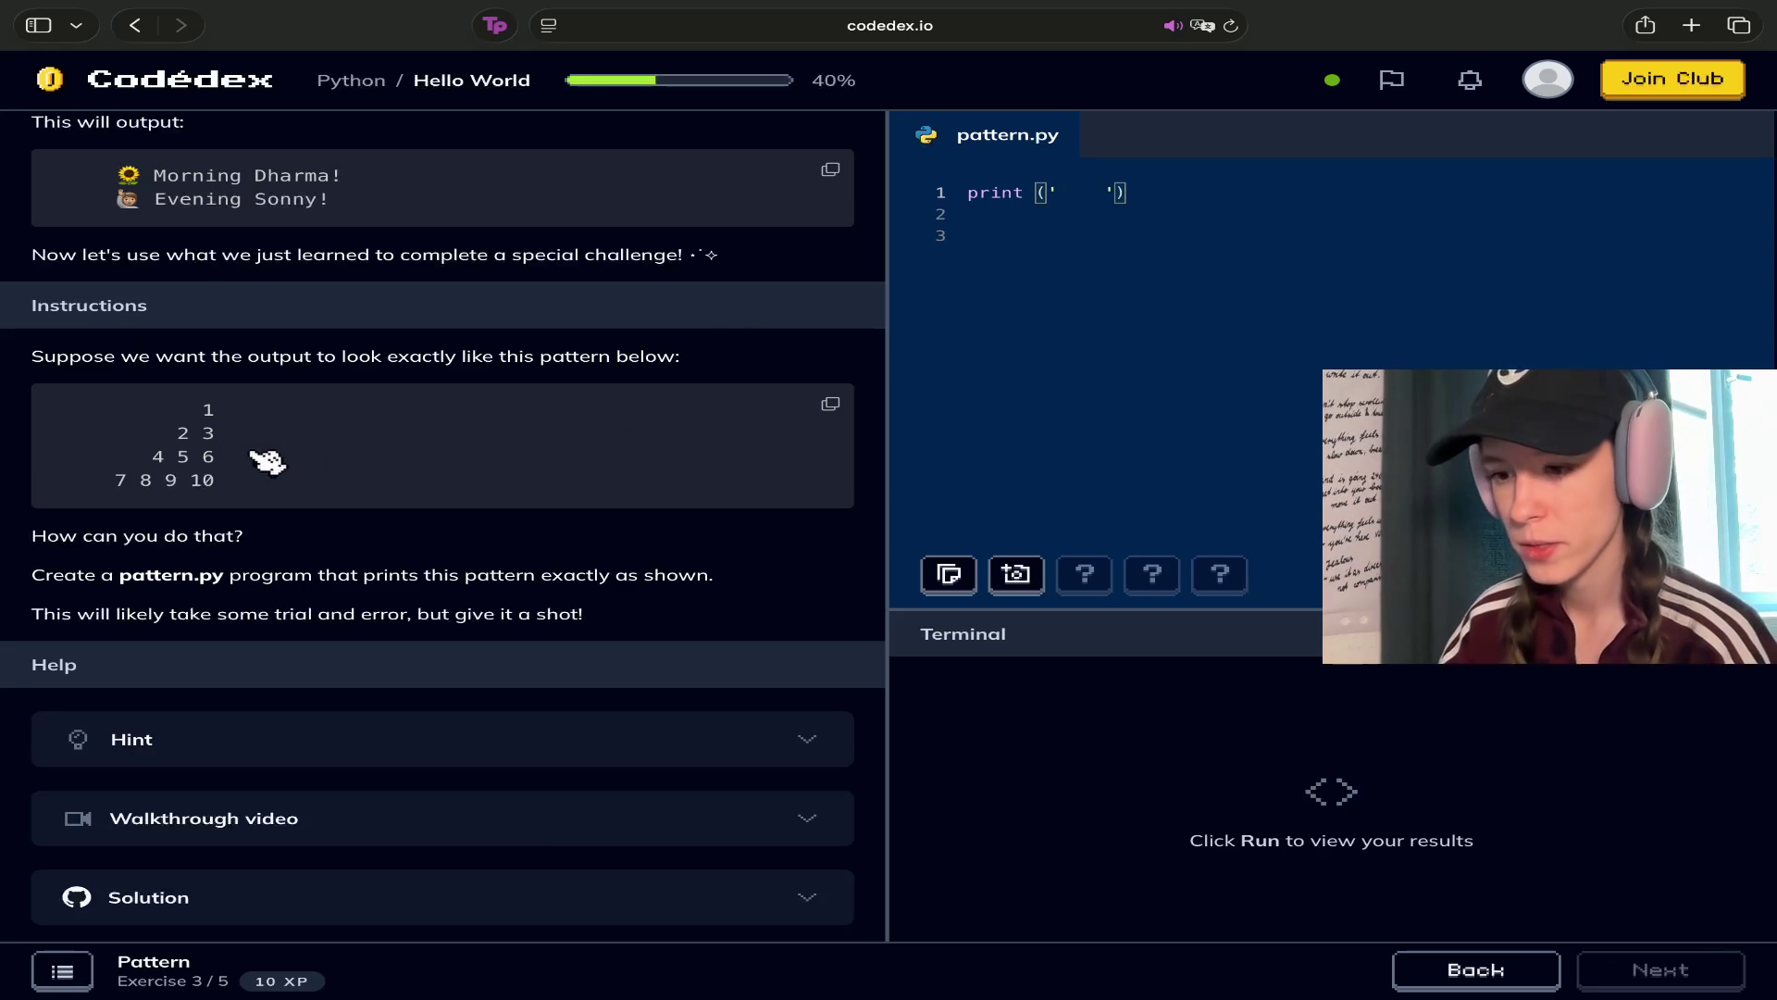
left_click_drag(206, 459, 194, 459)
left_click(1104, 193)
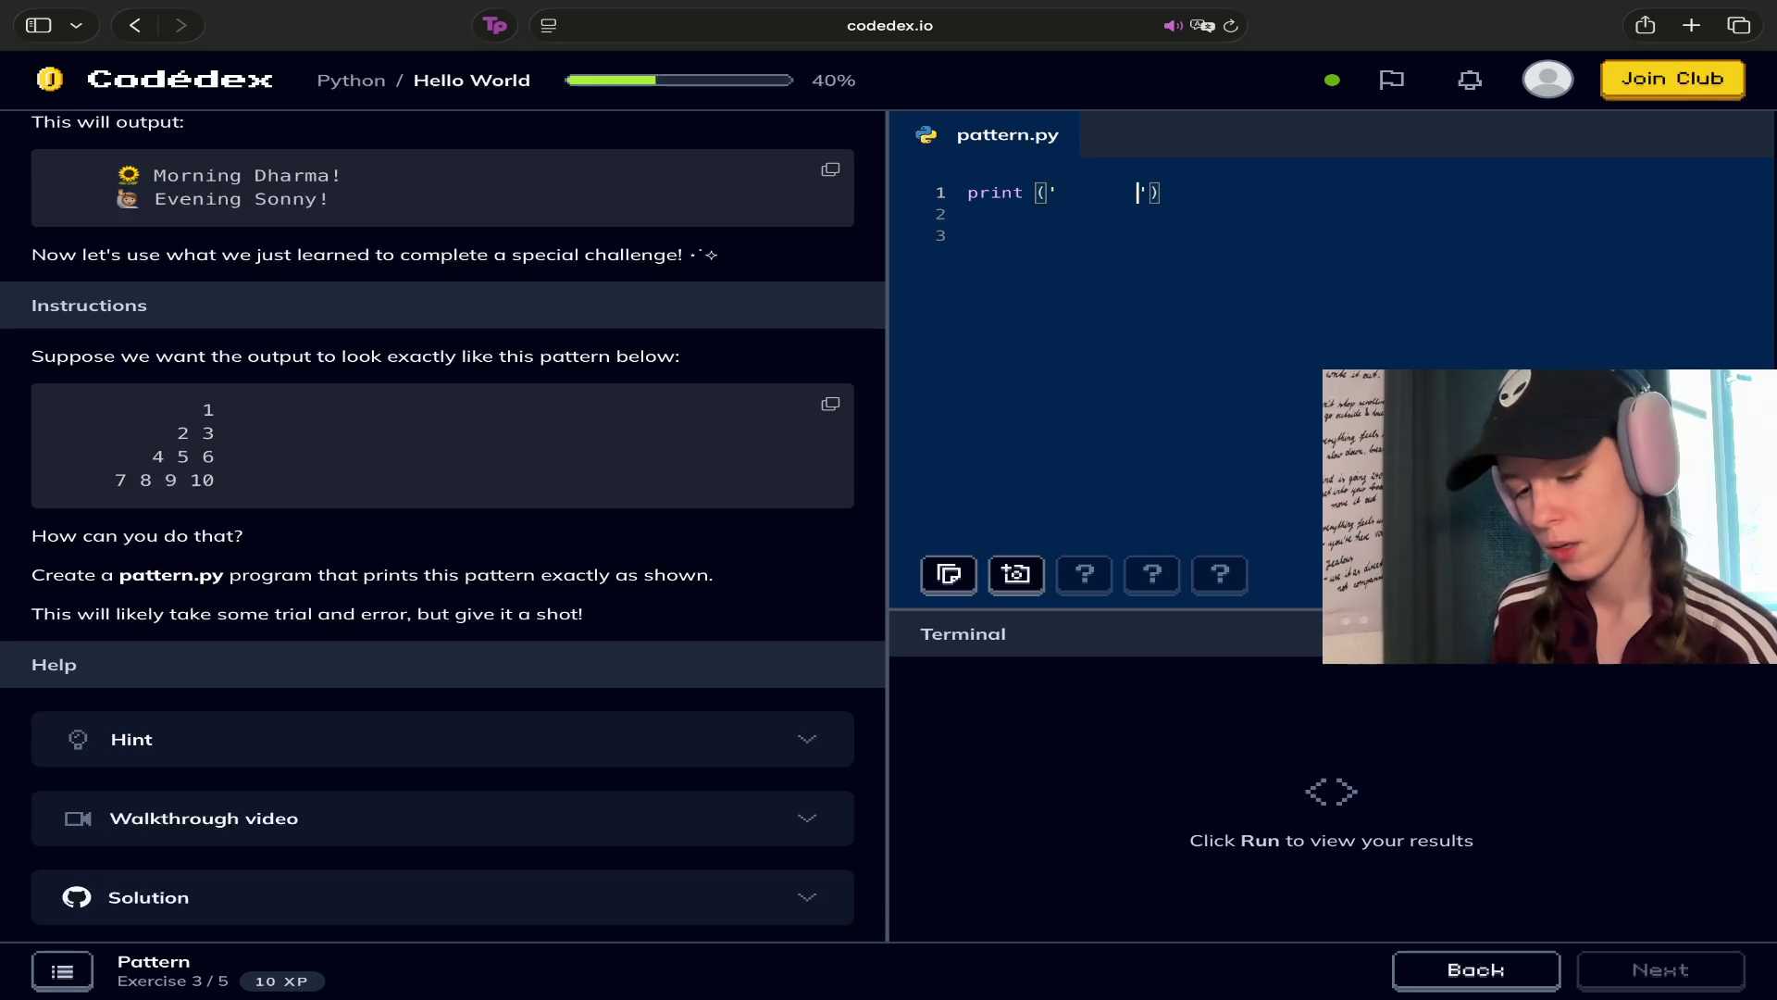
key("BackSpace")
Finish row 1, add print lines for ' 2 3' and ' 4 5 6', and start line 4
type("1') ")
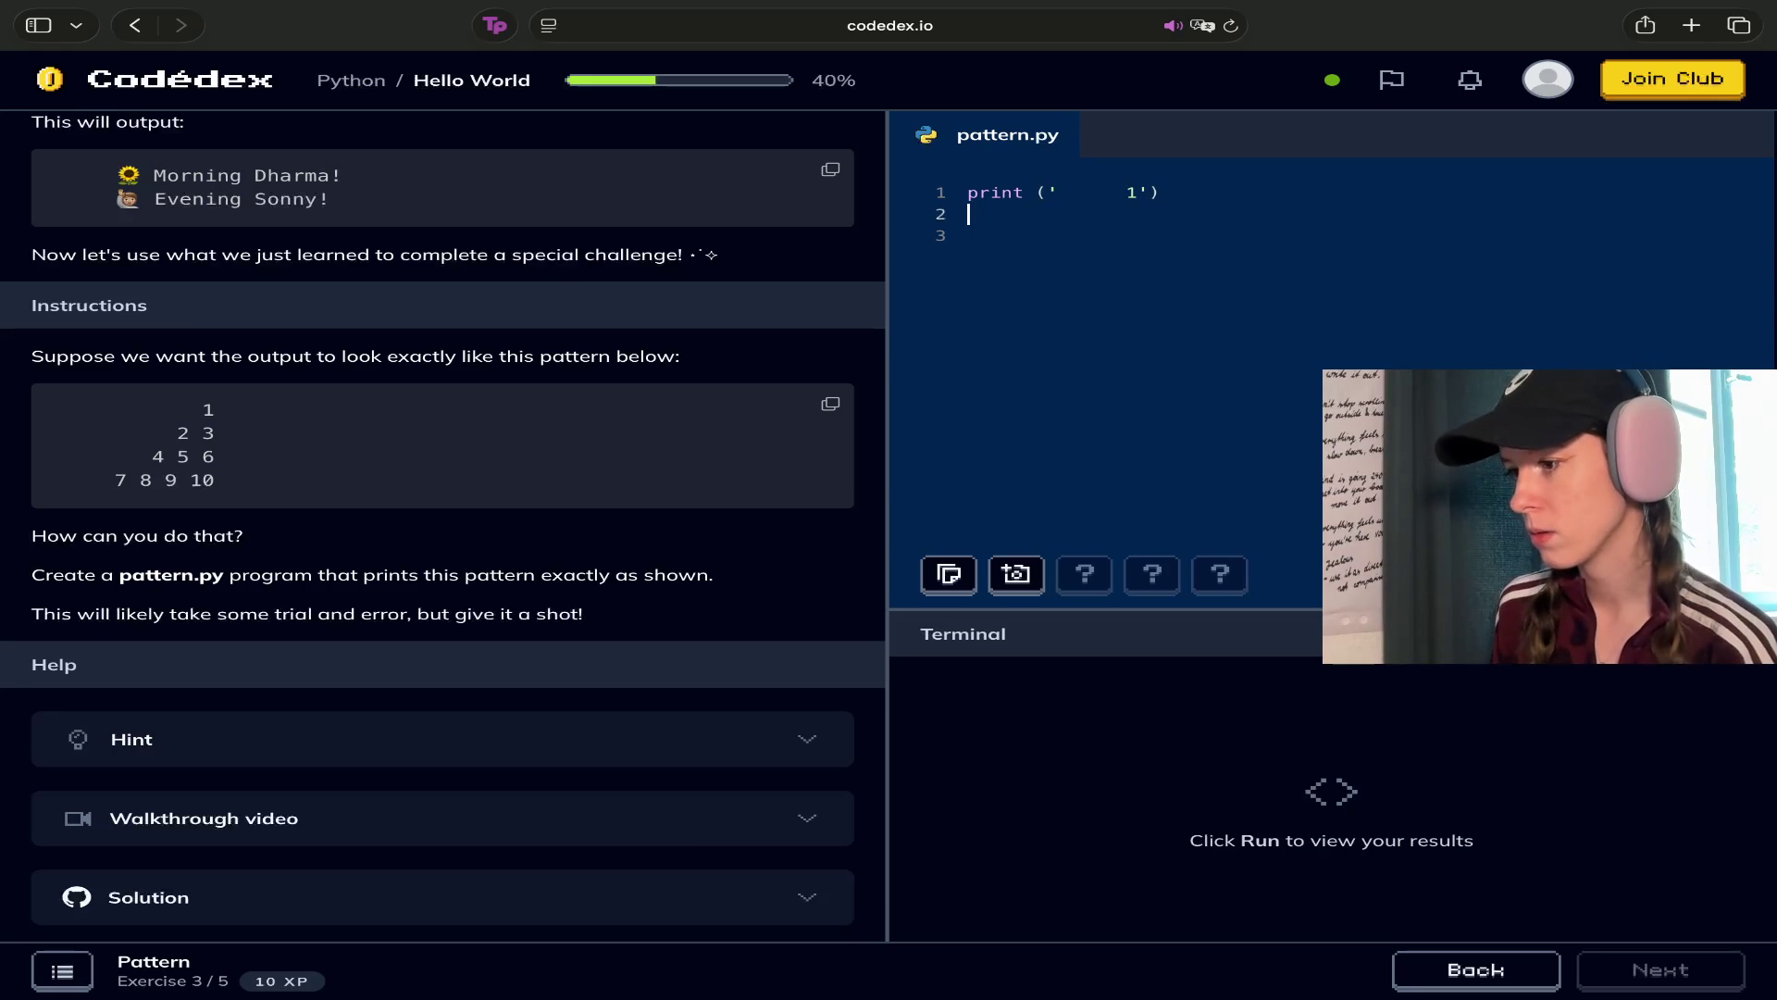
type("print")
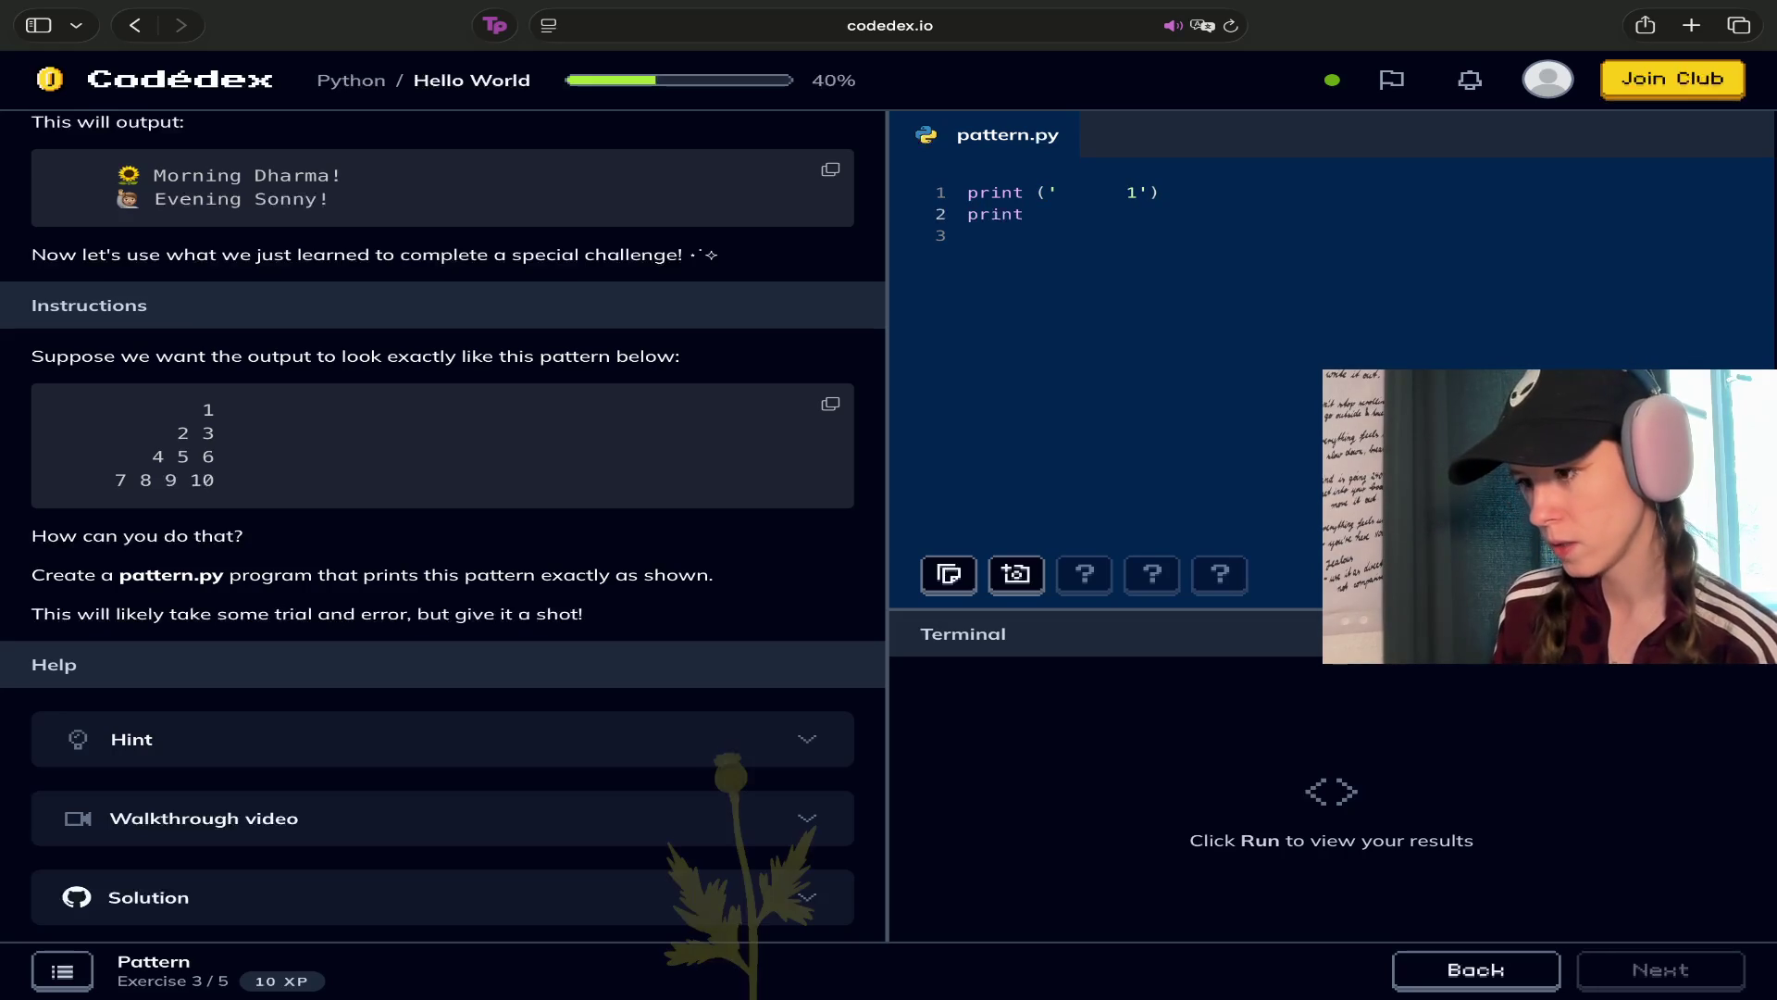
type(" ('")
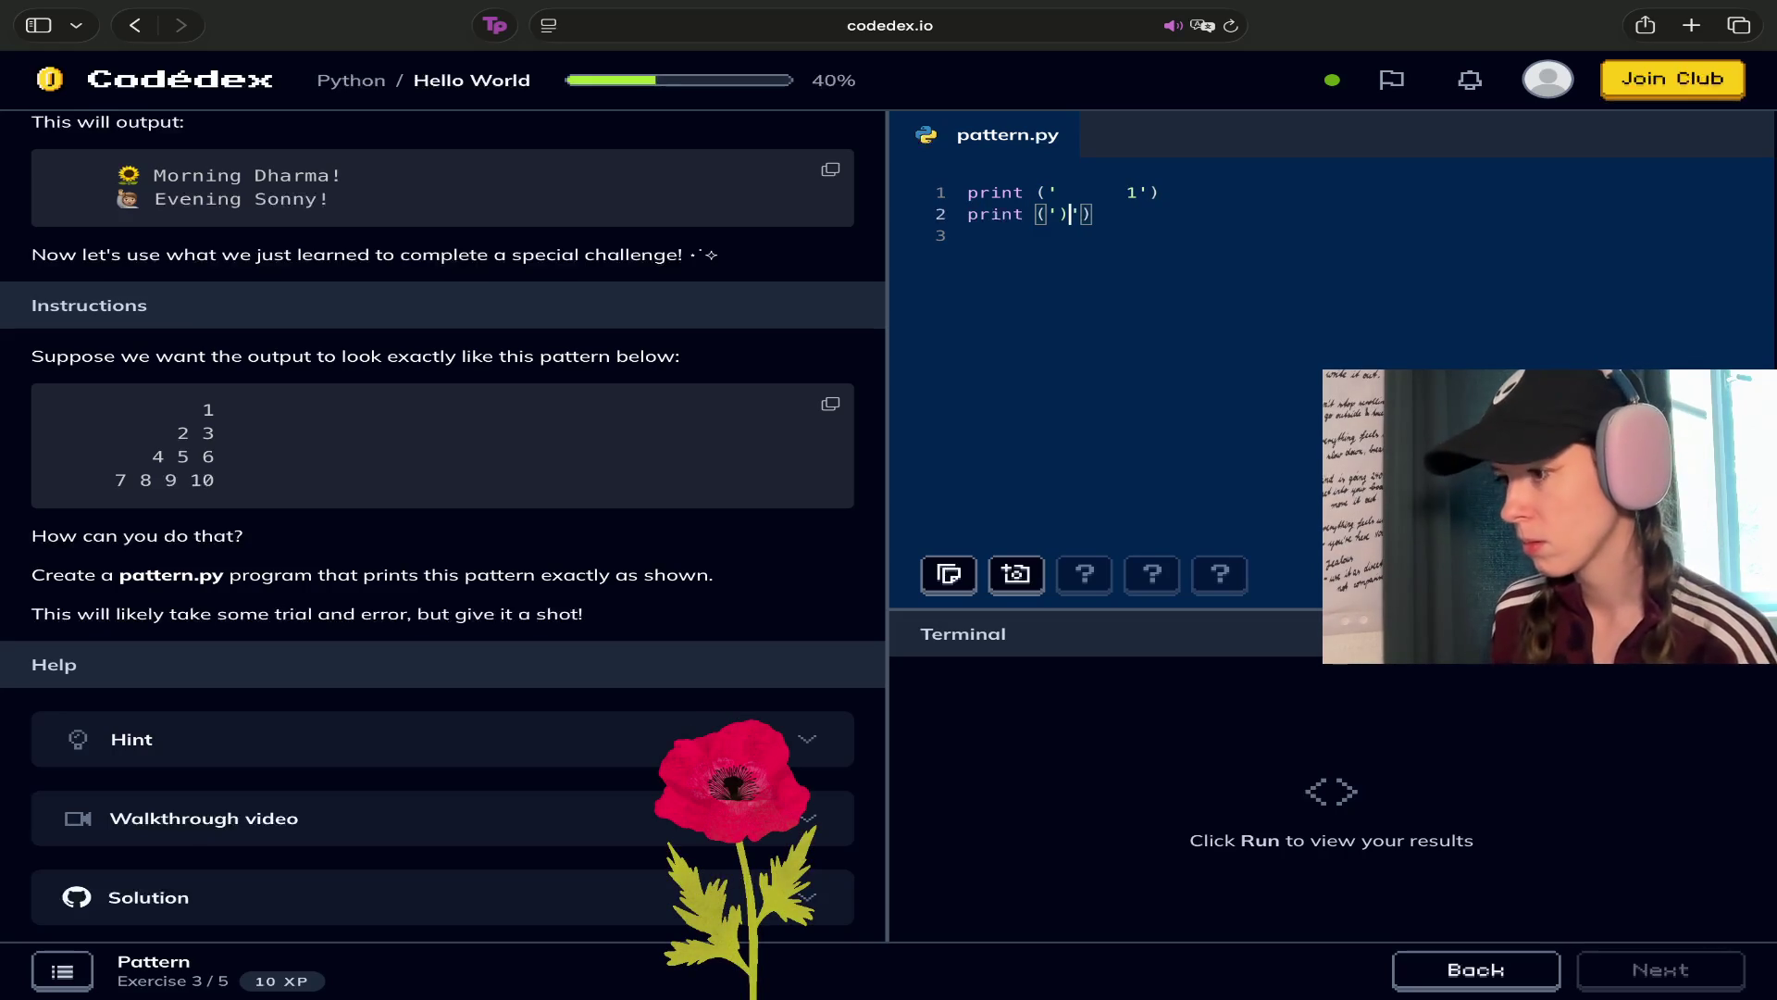
key("BackSpace")
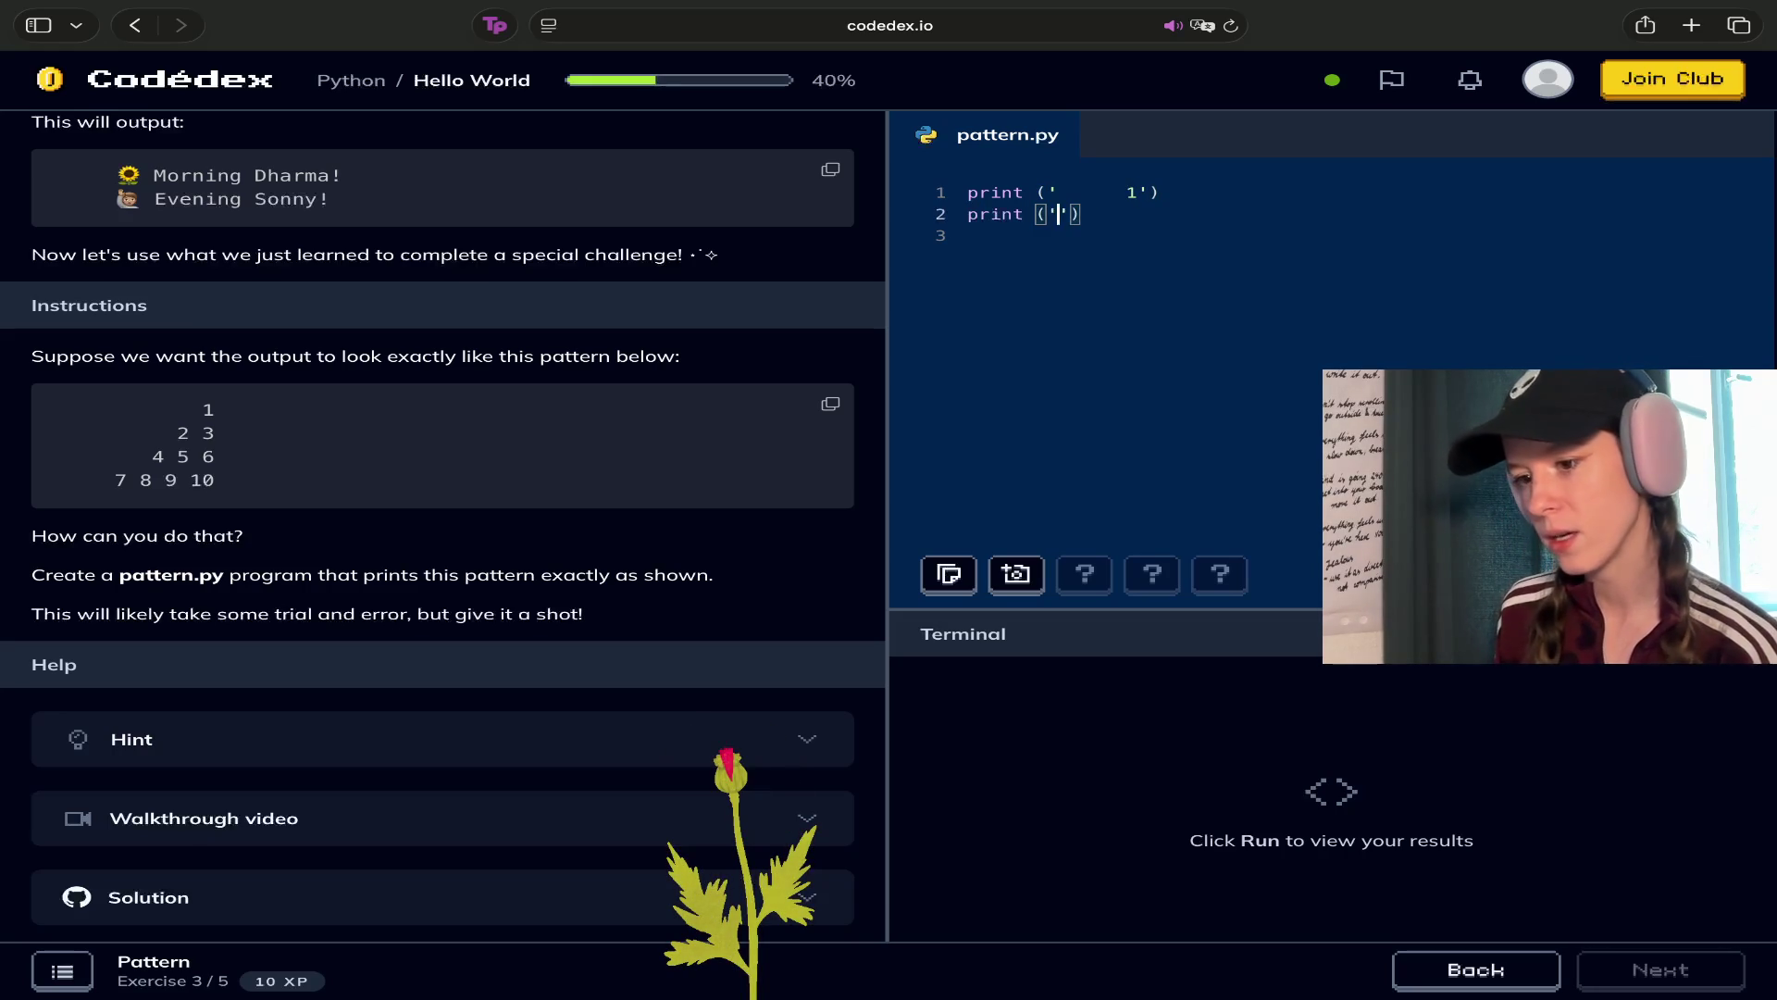
type("2 3")
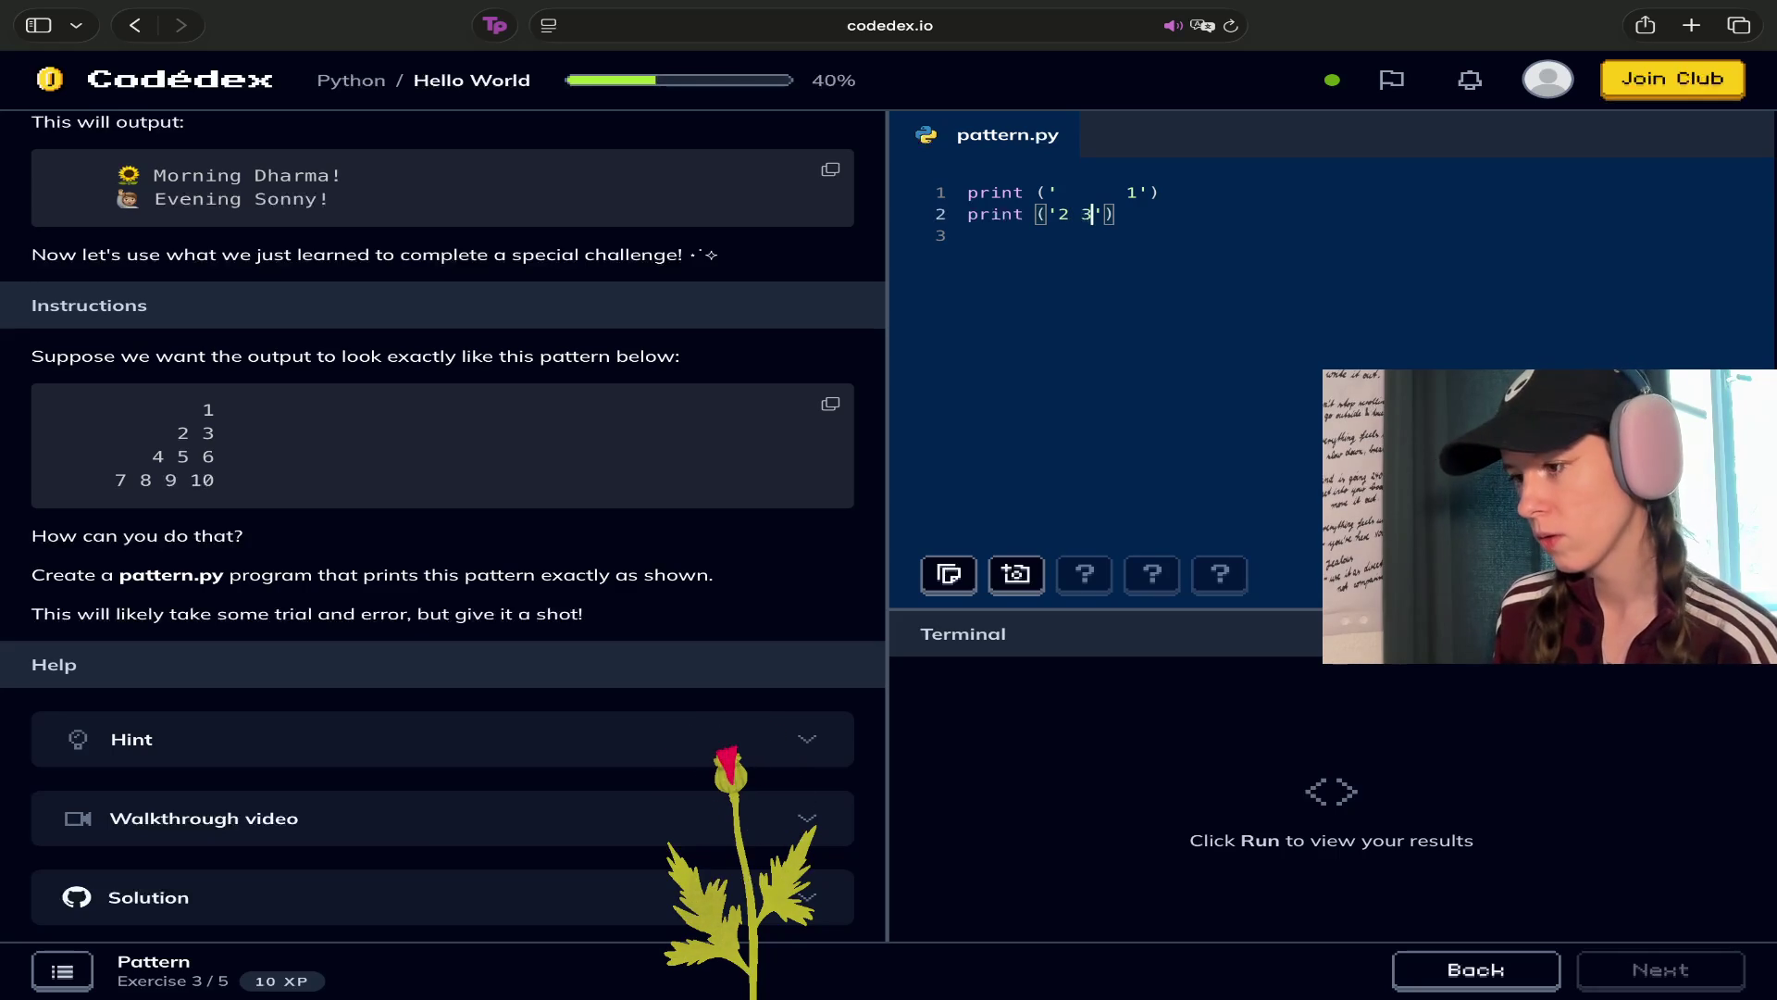
key("Left")
key("Left")
key("Left")
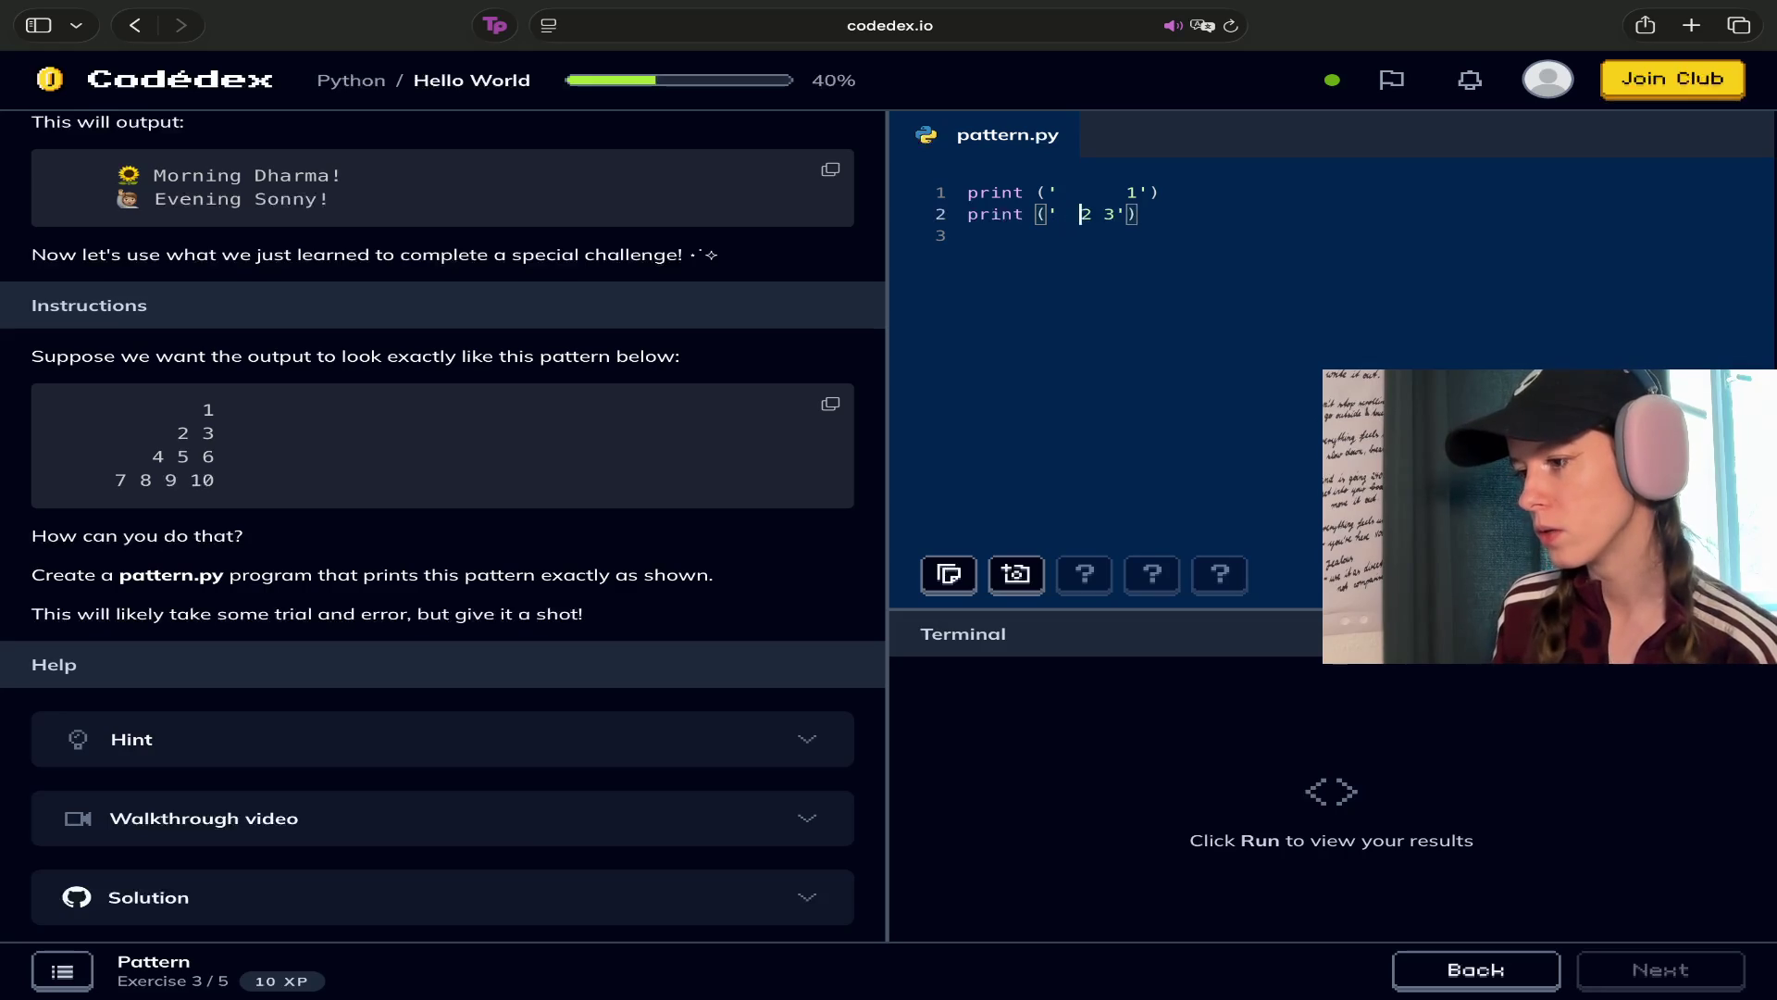
left_click(968, 235)
type("print ")
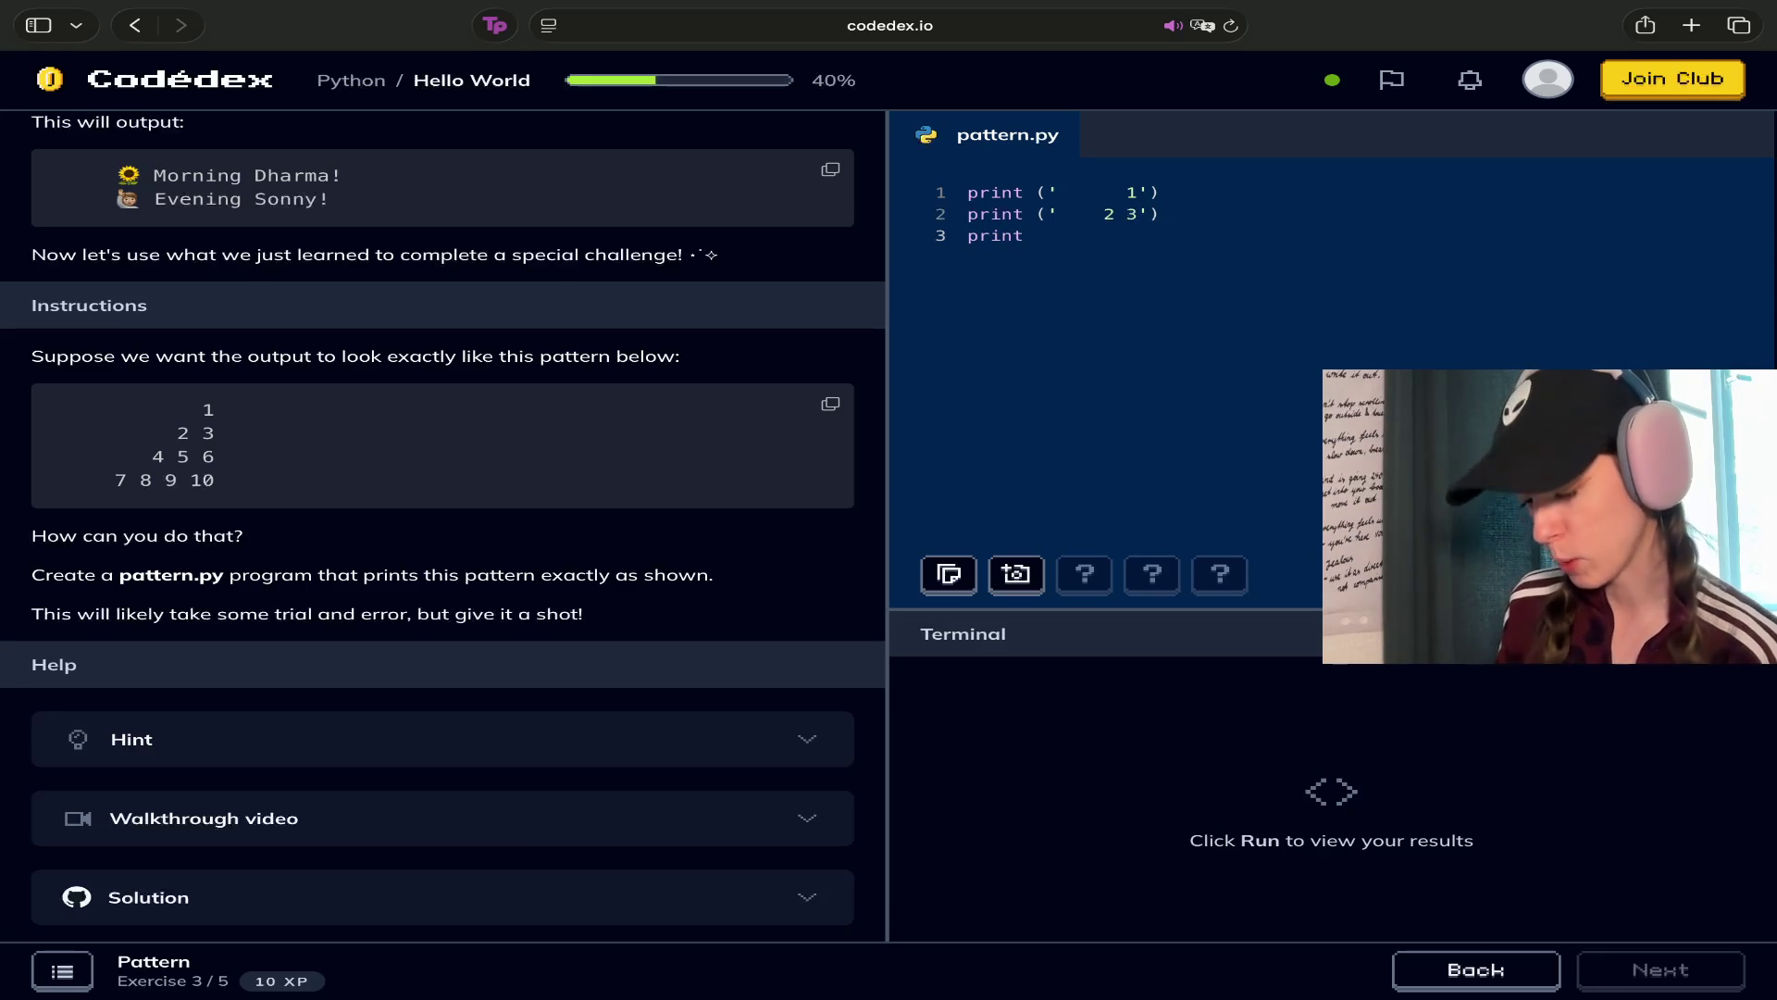
type("('")
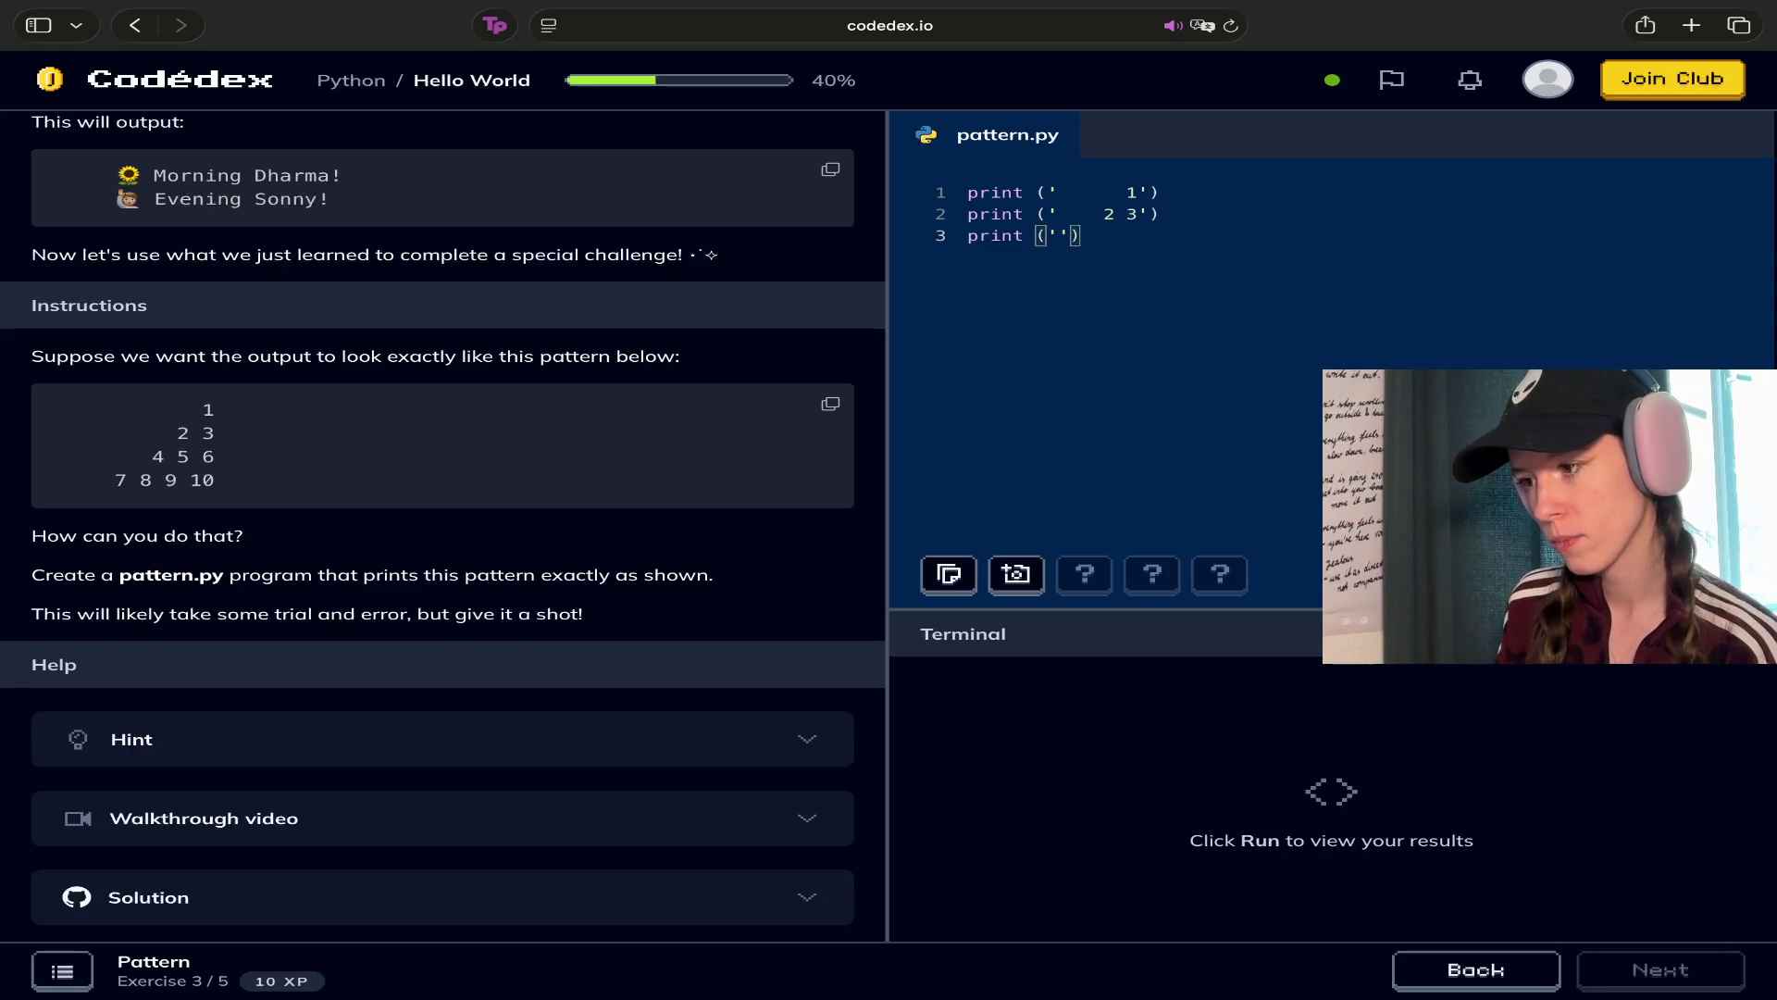
type("4 5 6")
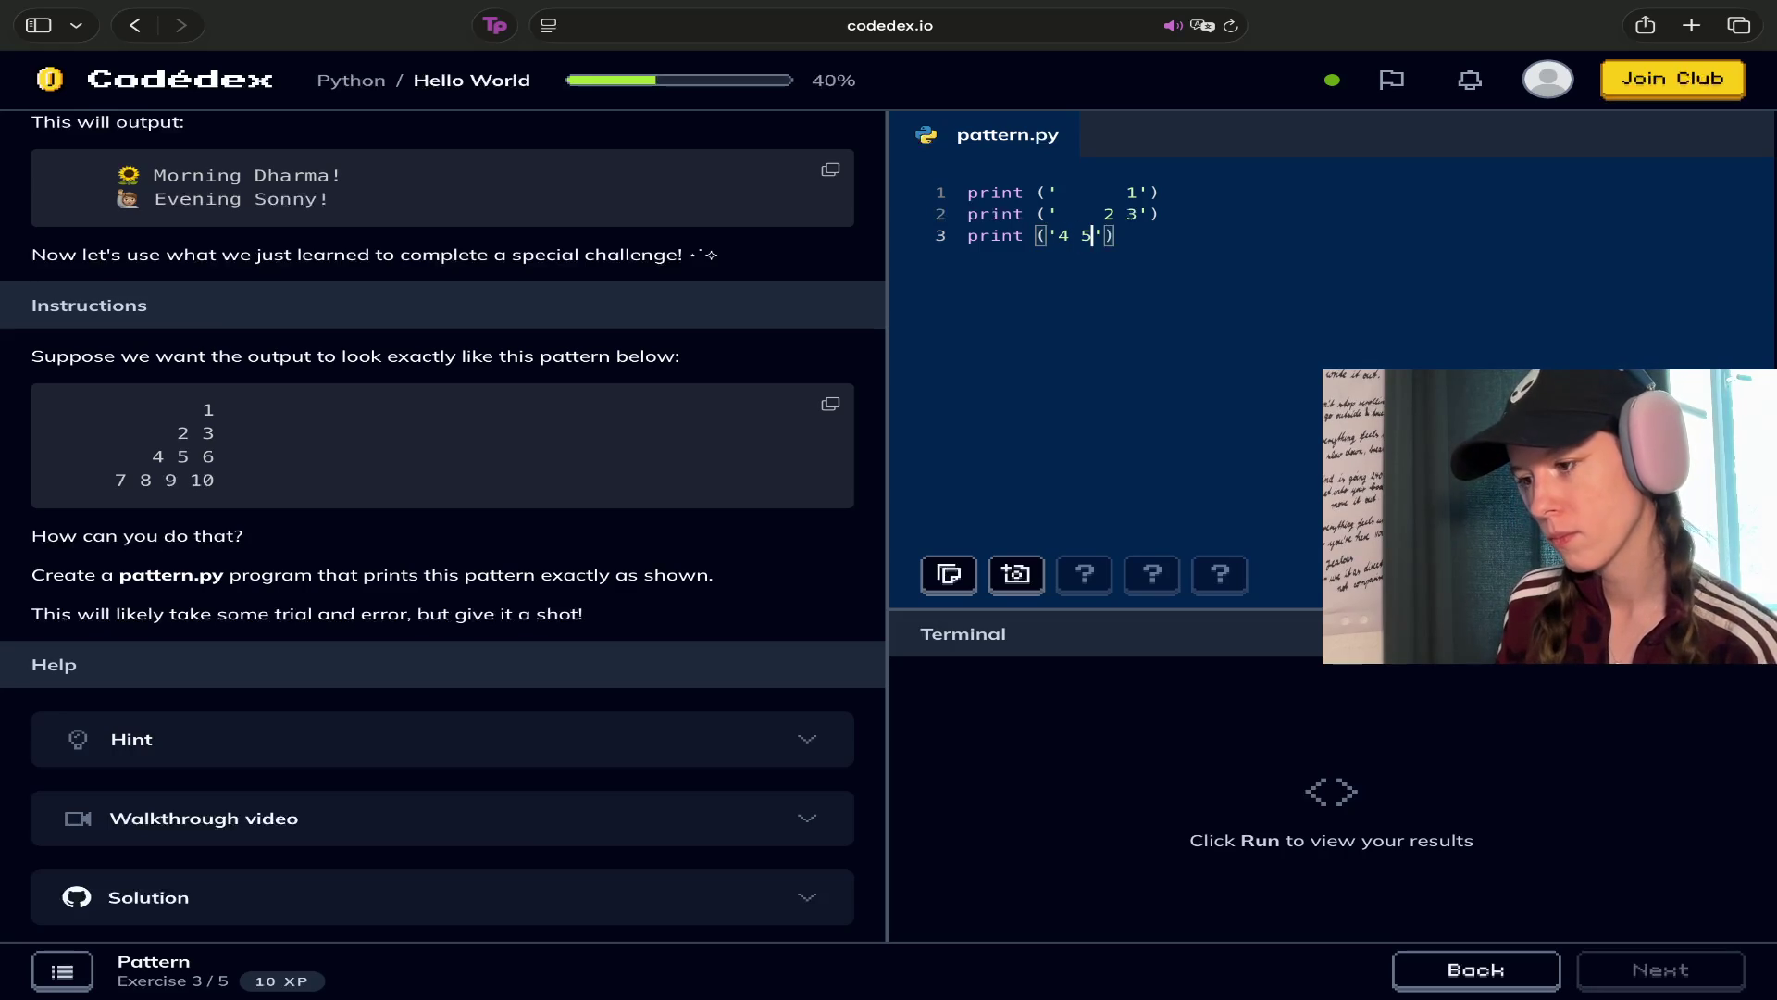
key("Left")
key("Left")
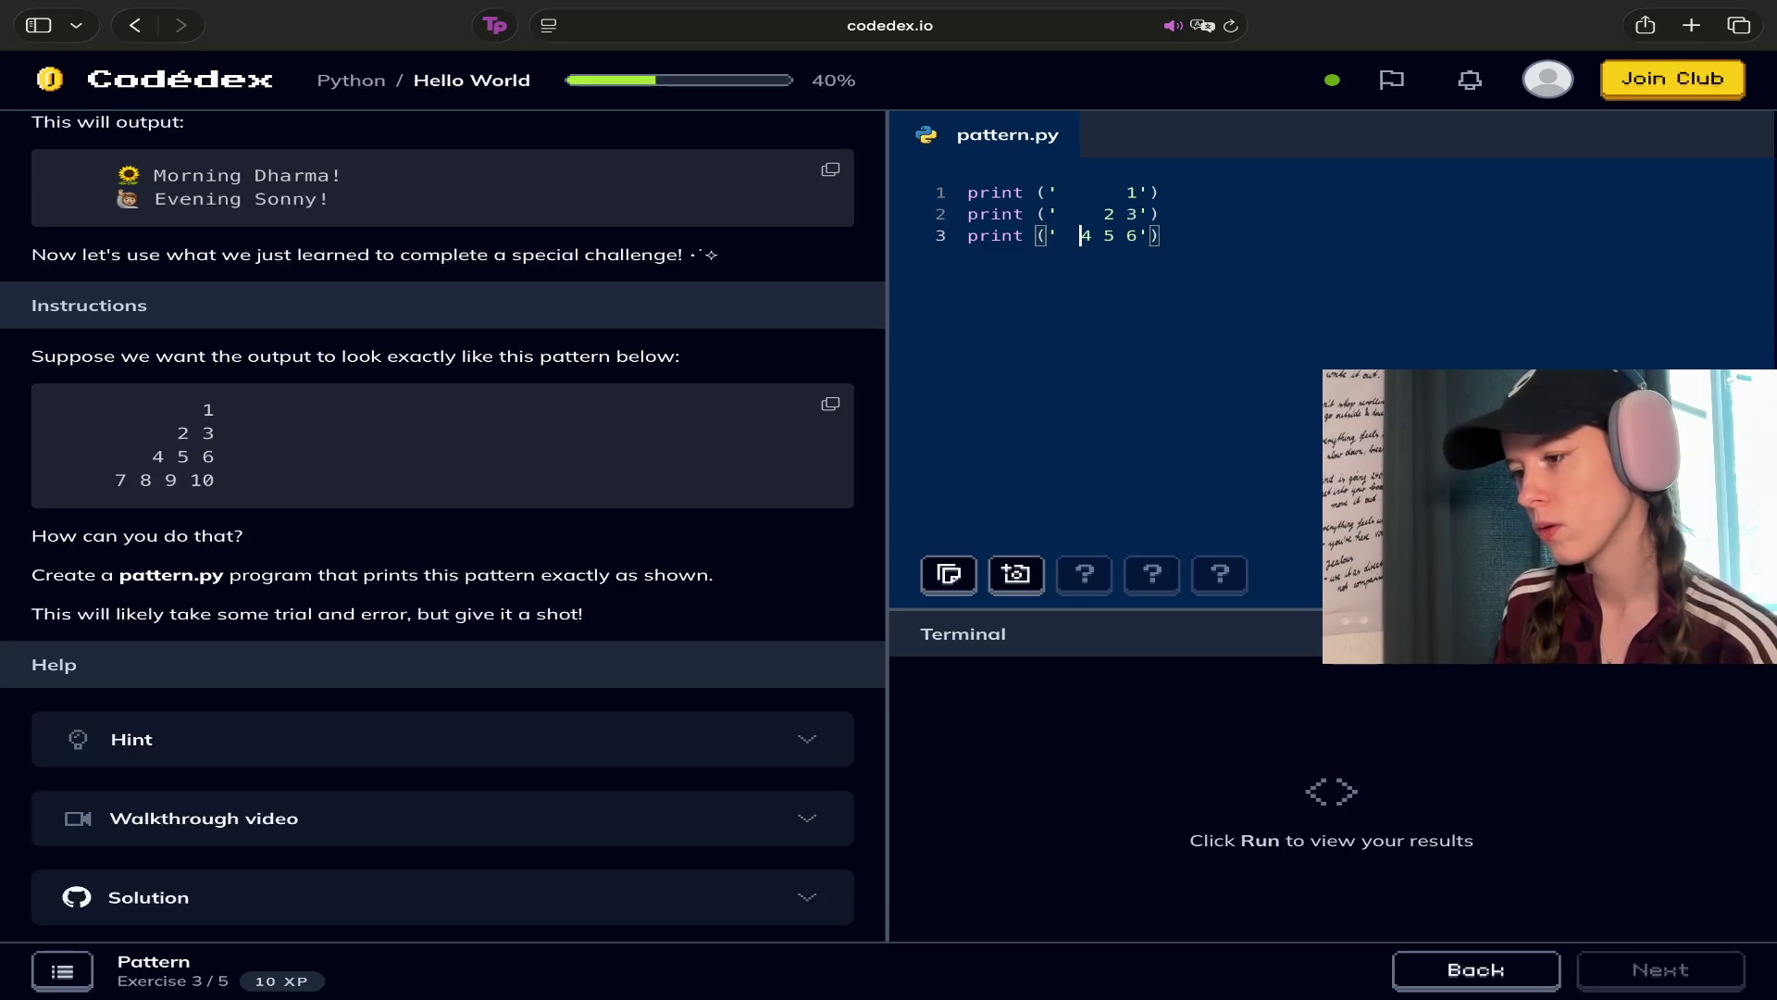
key("Right")
key("Right")
key("Right")
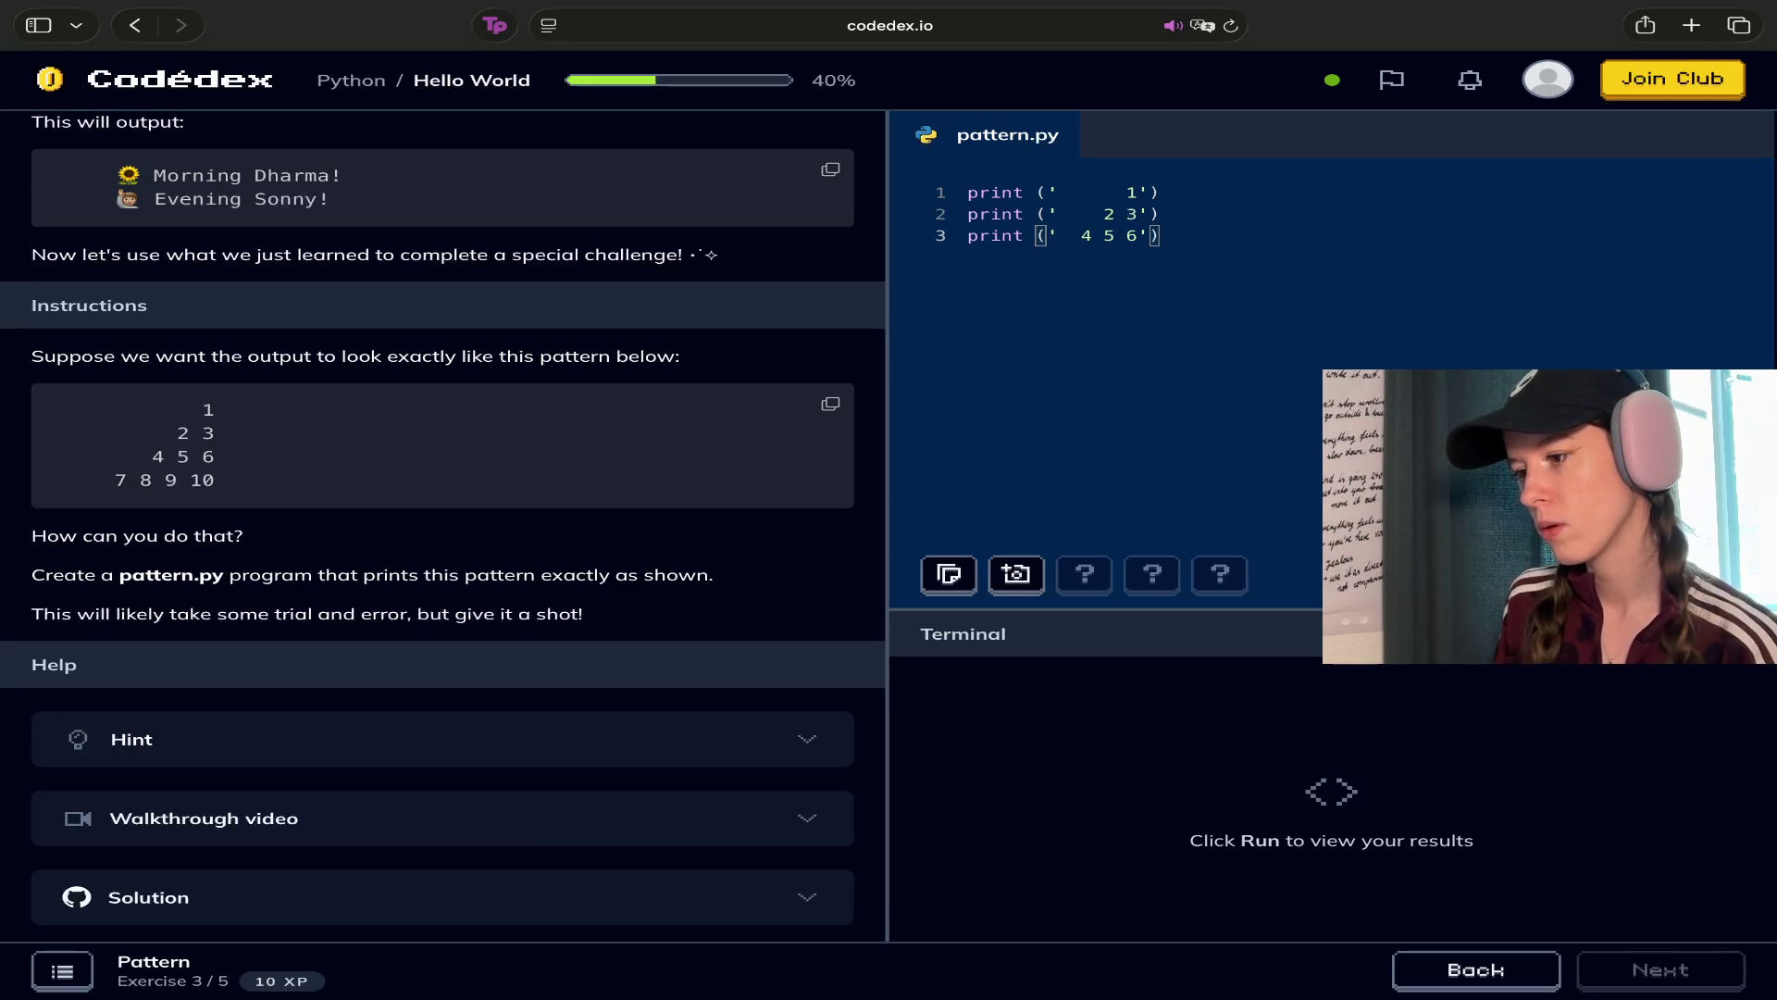
key("Right")
key("Return")
Add print('7 8 9 10') on line 4, run, and fix the row indentation before rerunning
type("print(")
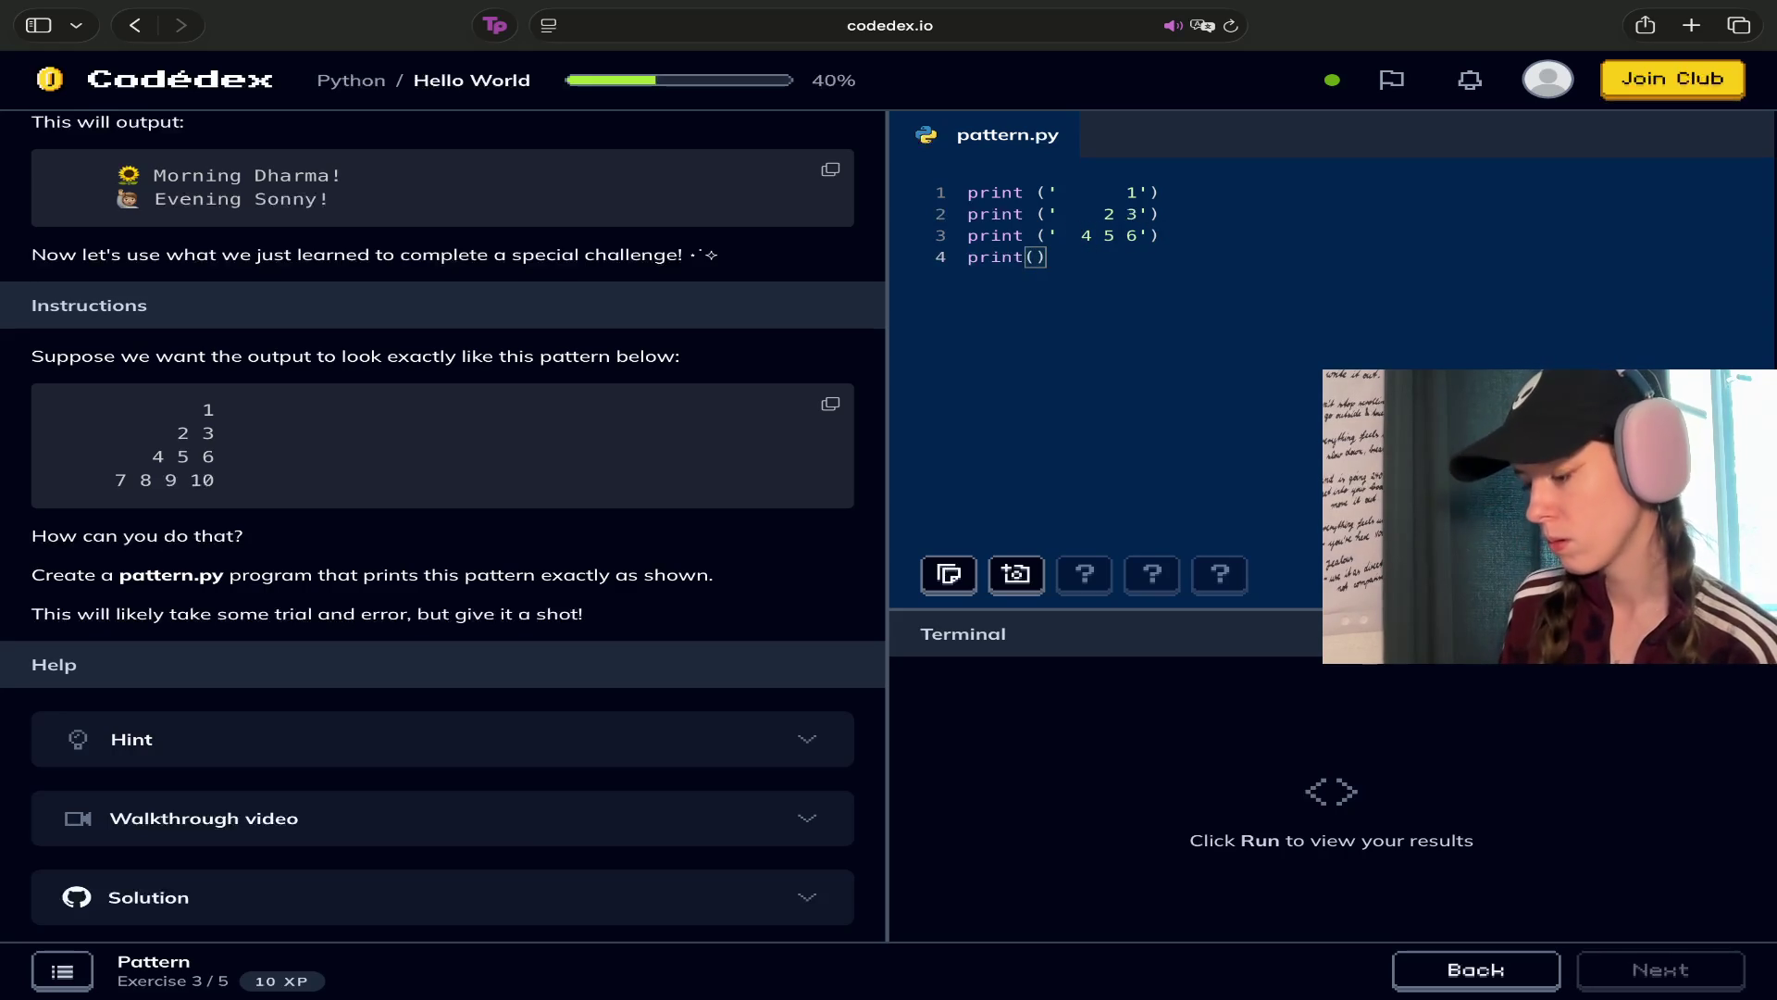
type("'")
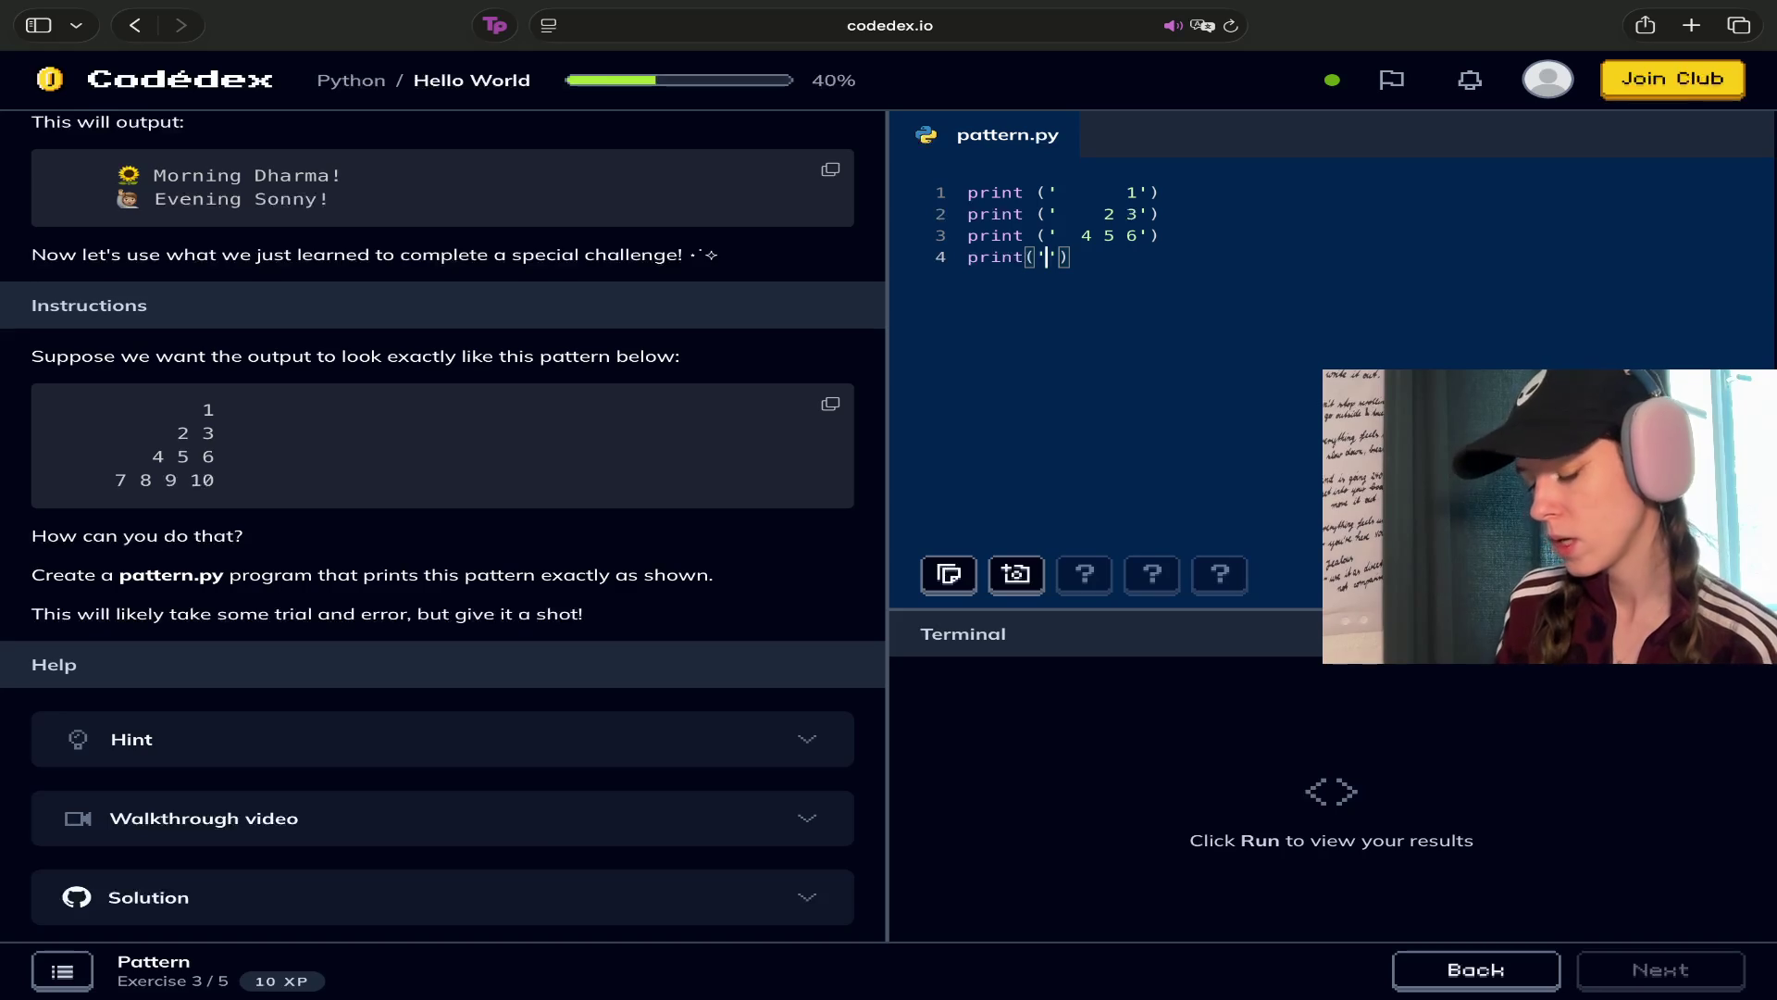
type("7 8 9 10")
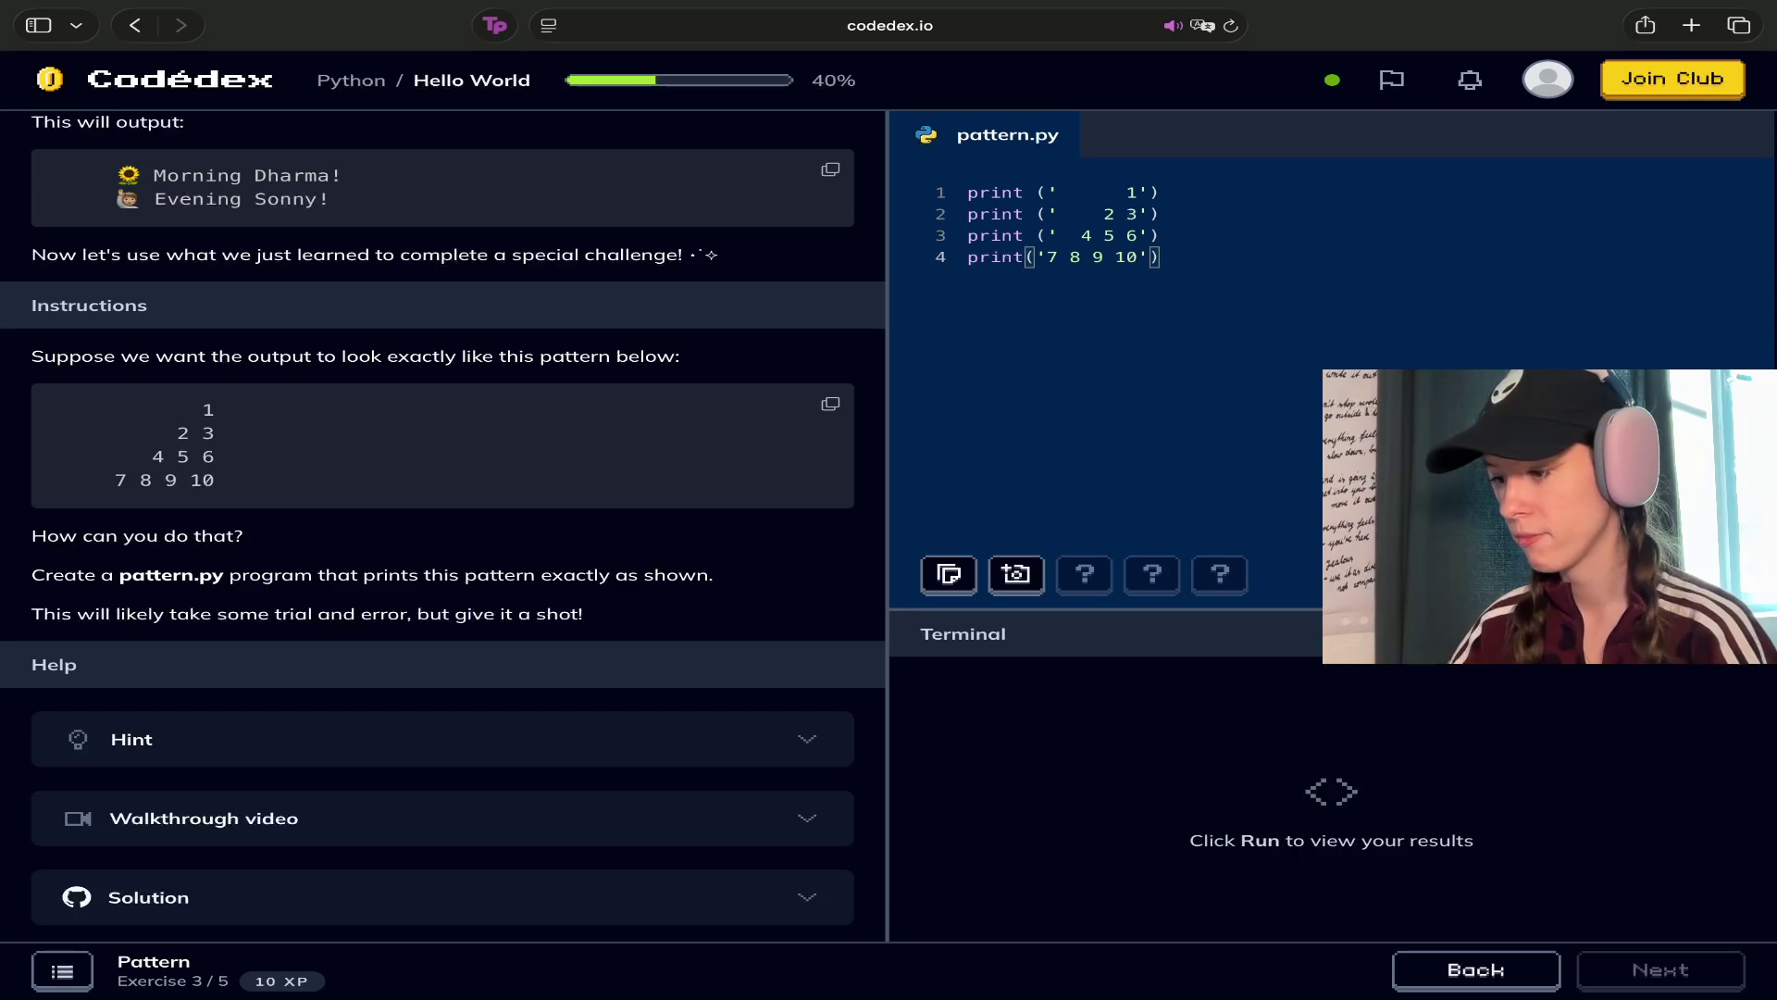
key("super+Return")
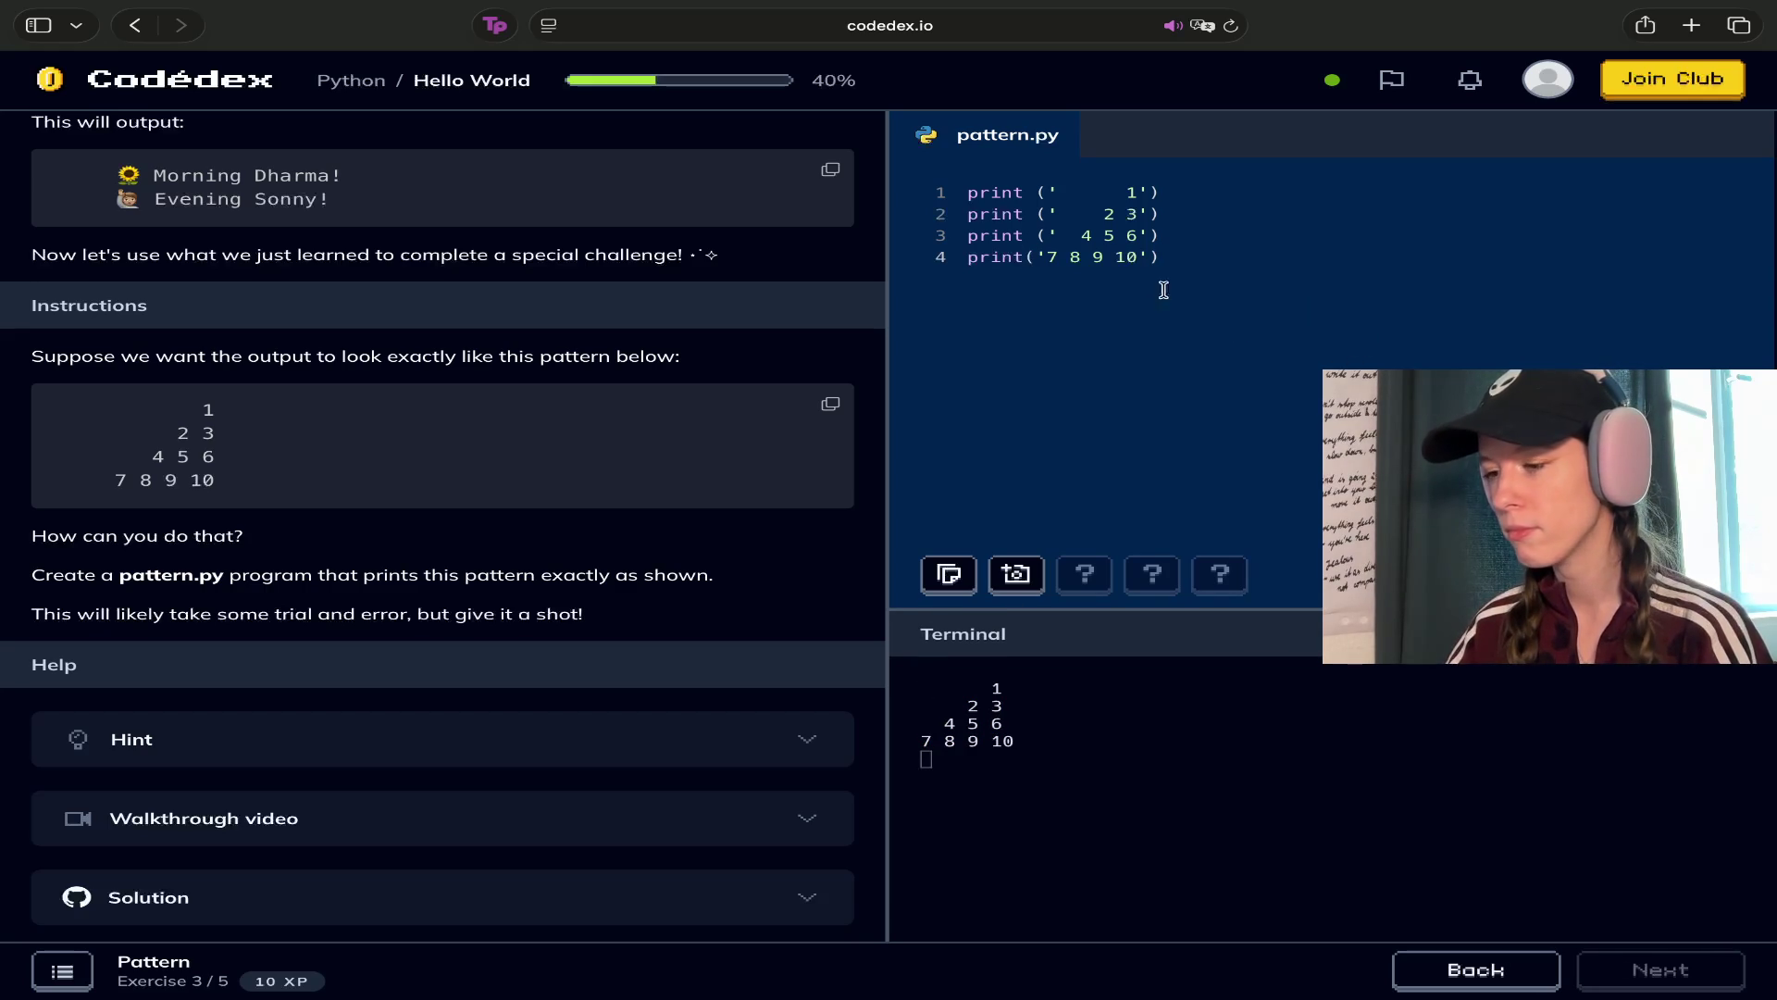
left_click(1066, 235)
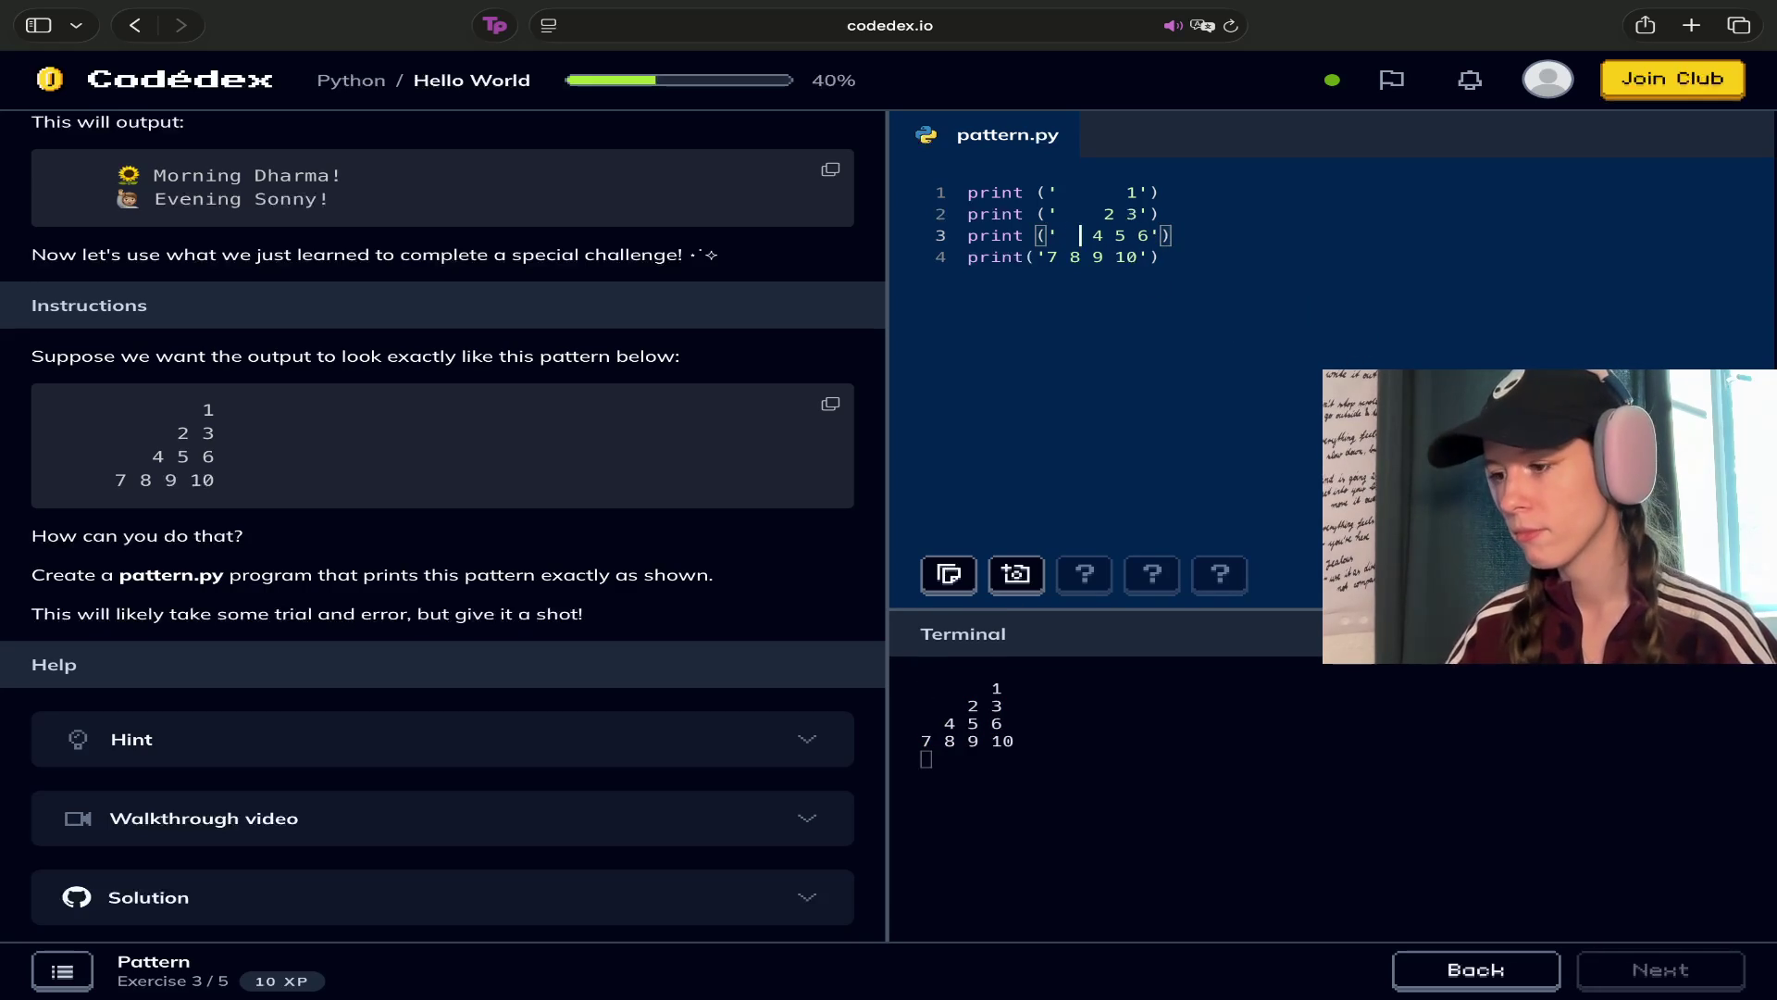
key("Up")
key("Up")
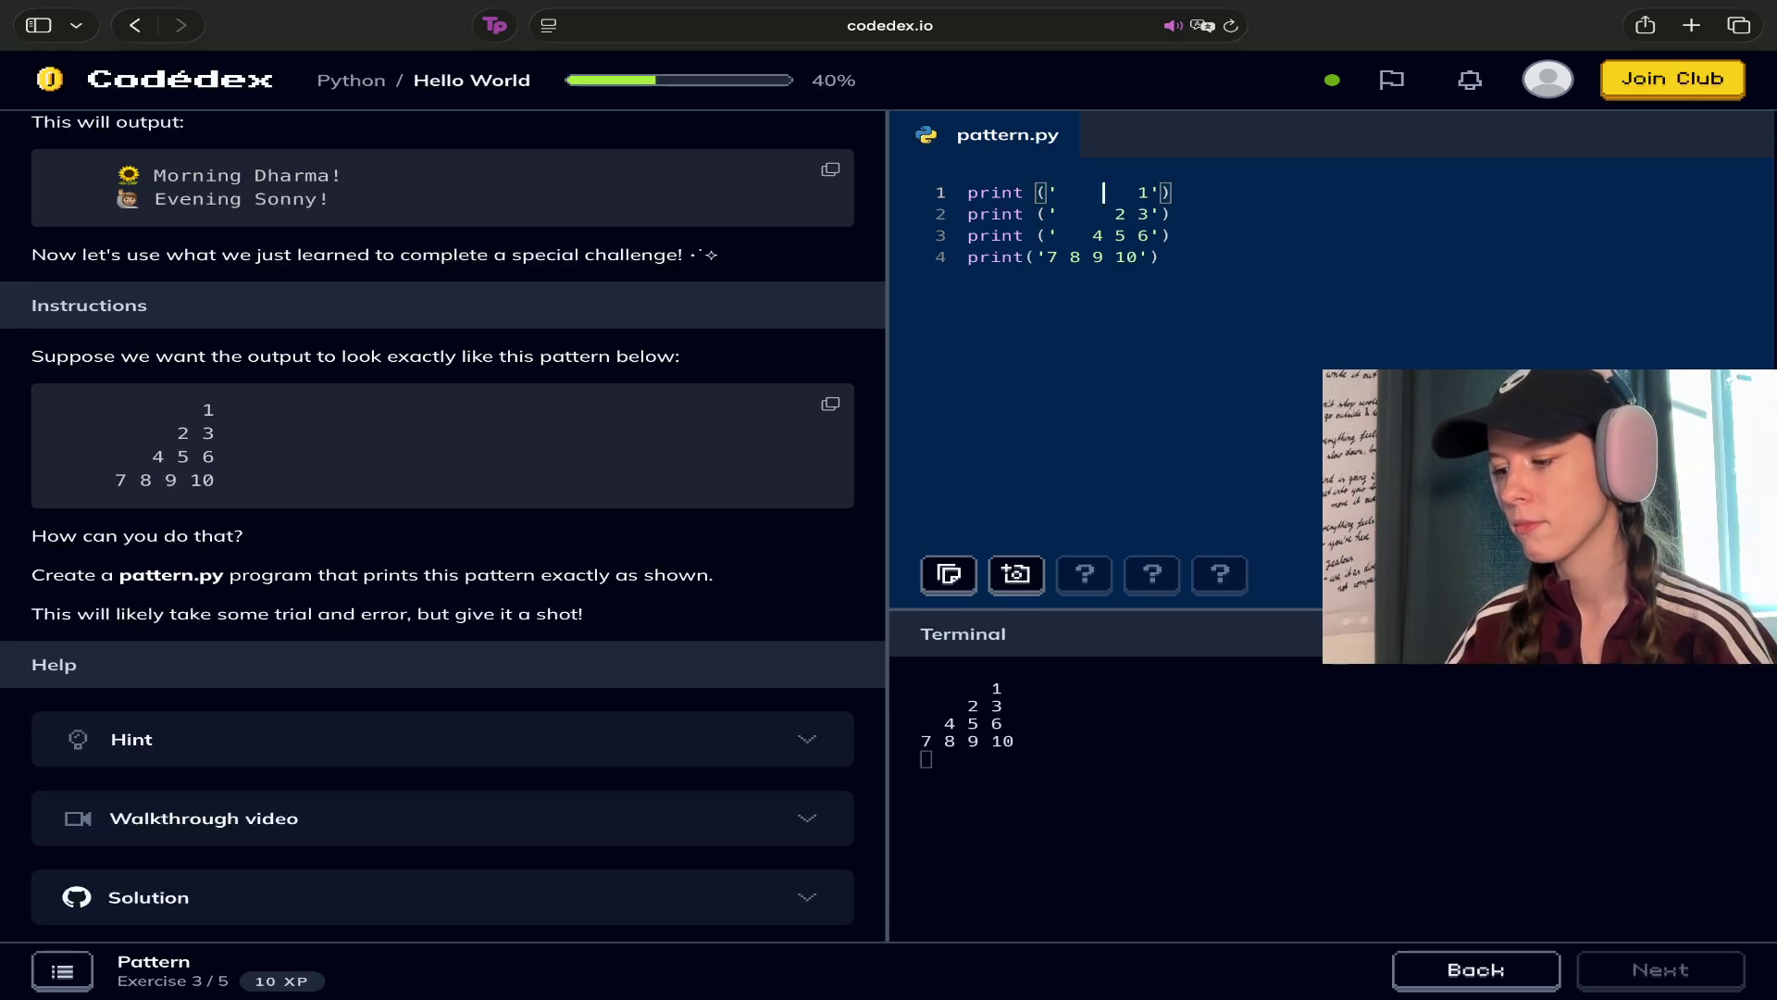
key("super+Return")
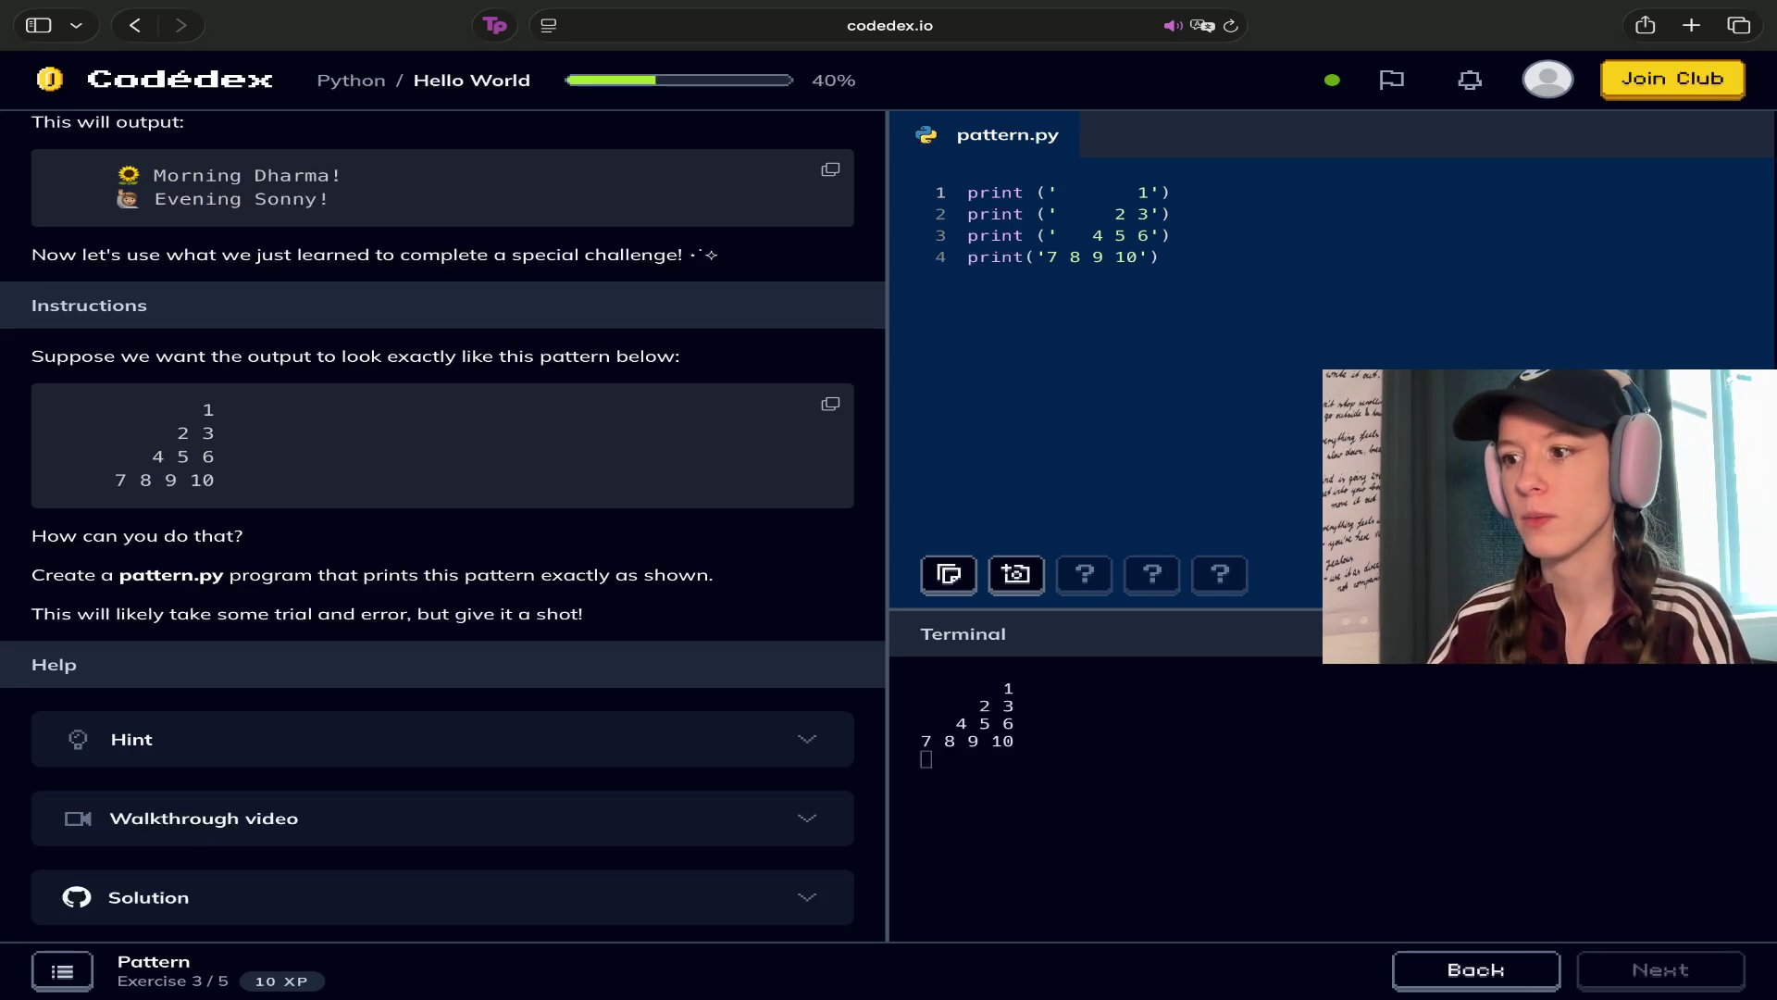
scroll(375, 574, "up", 5)
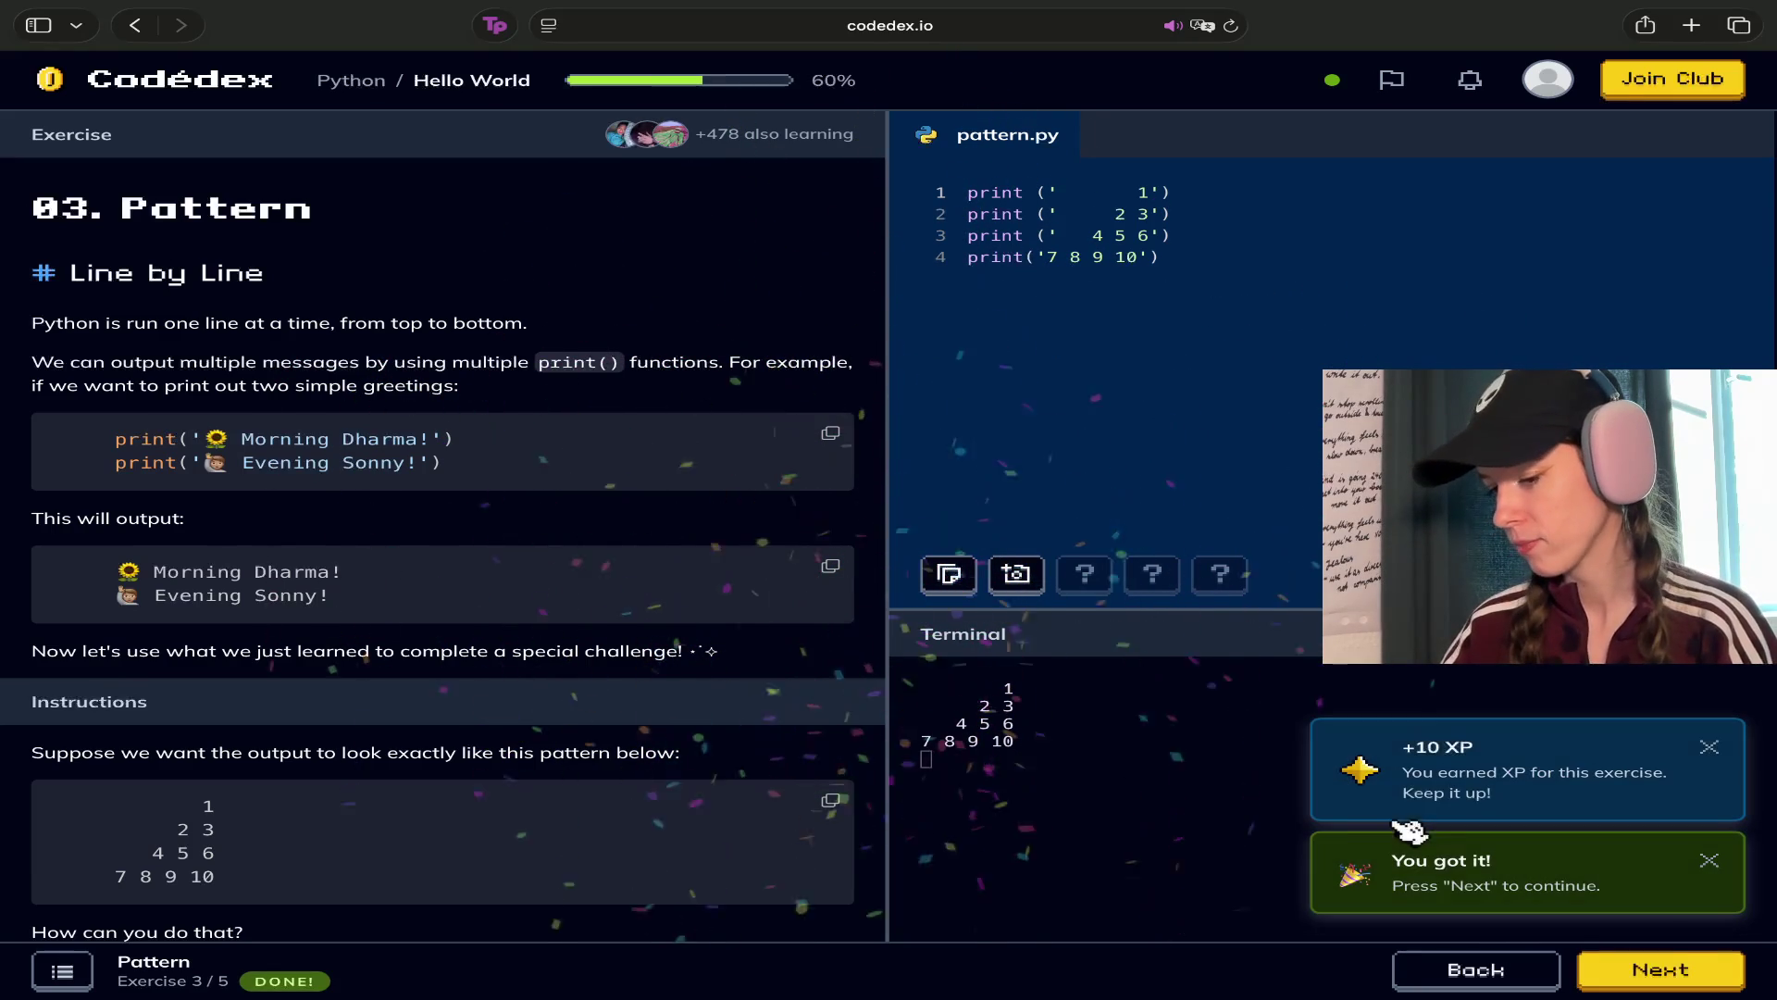
Move on from Pattern to exercise 4, Initials
left_click(1660, 972)
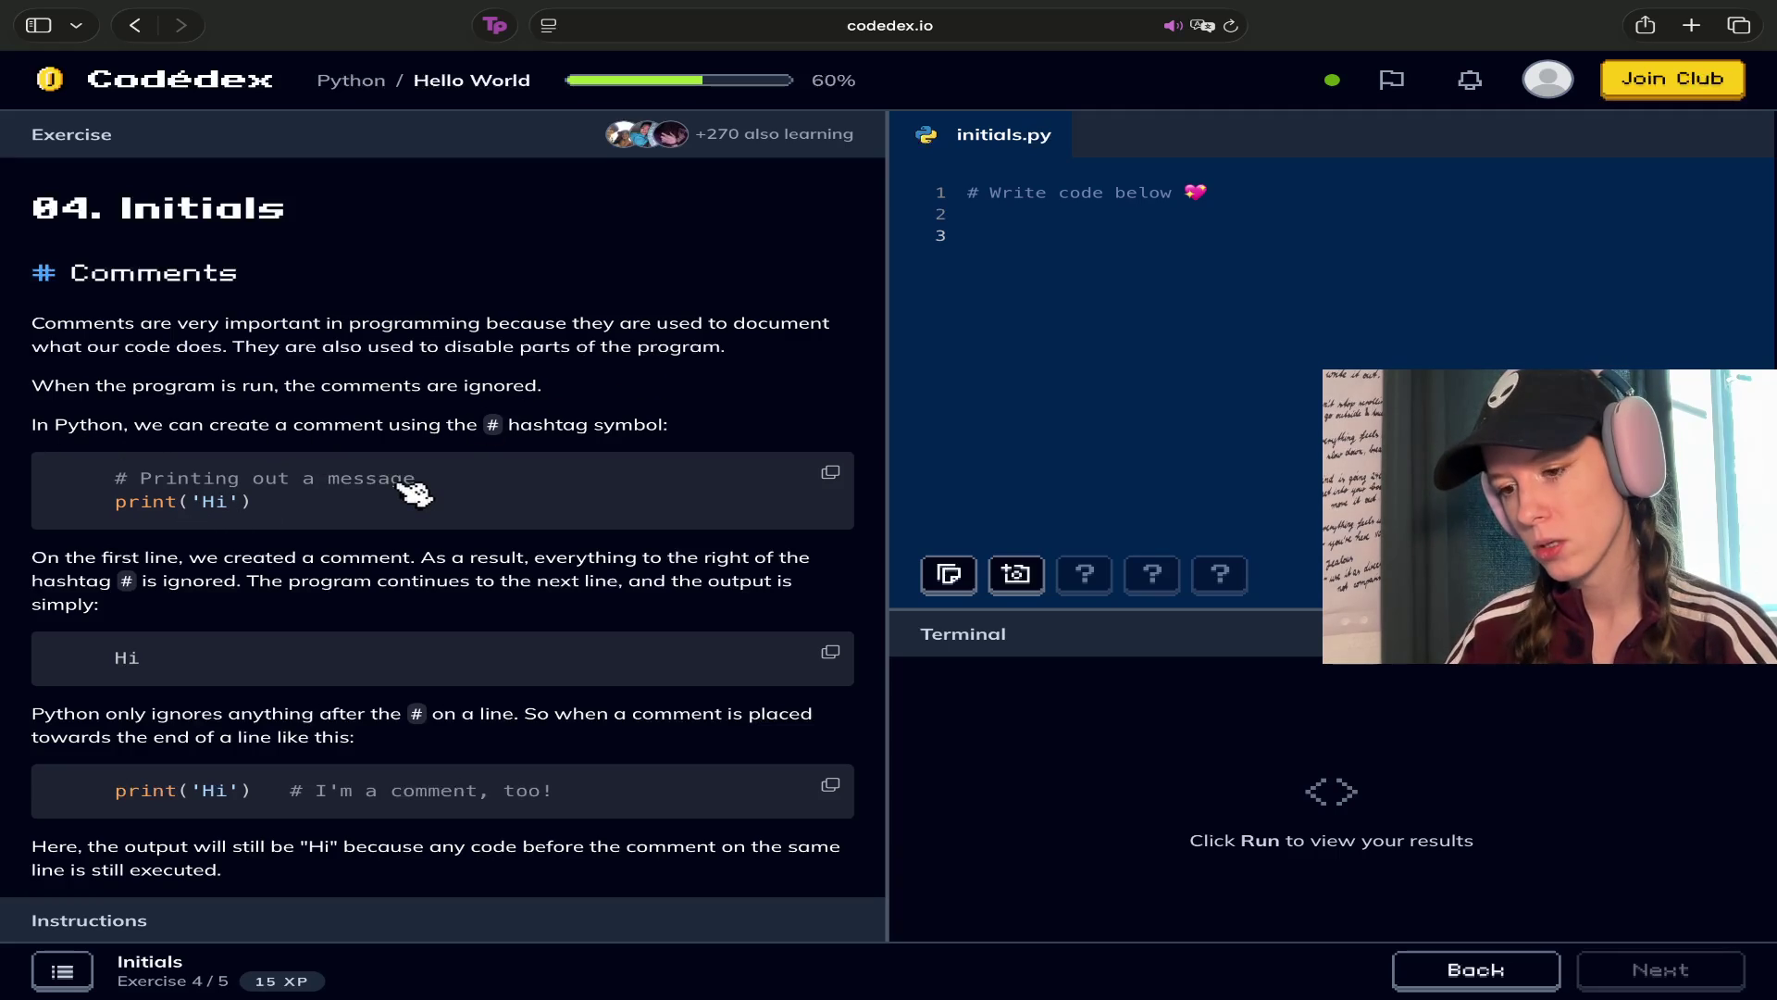
left_click_drag(430, 486, 93, 486)
left_click(427, 486)
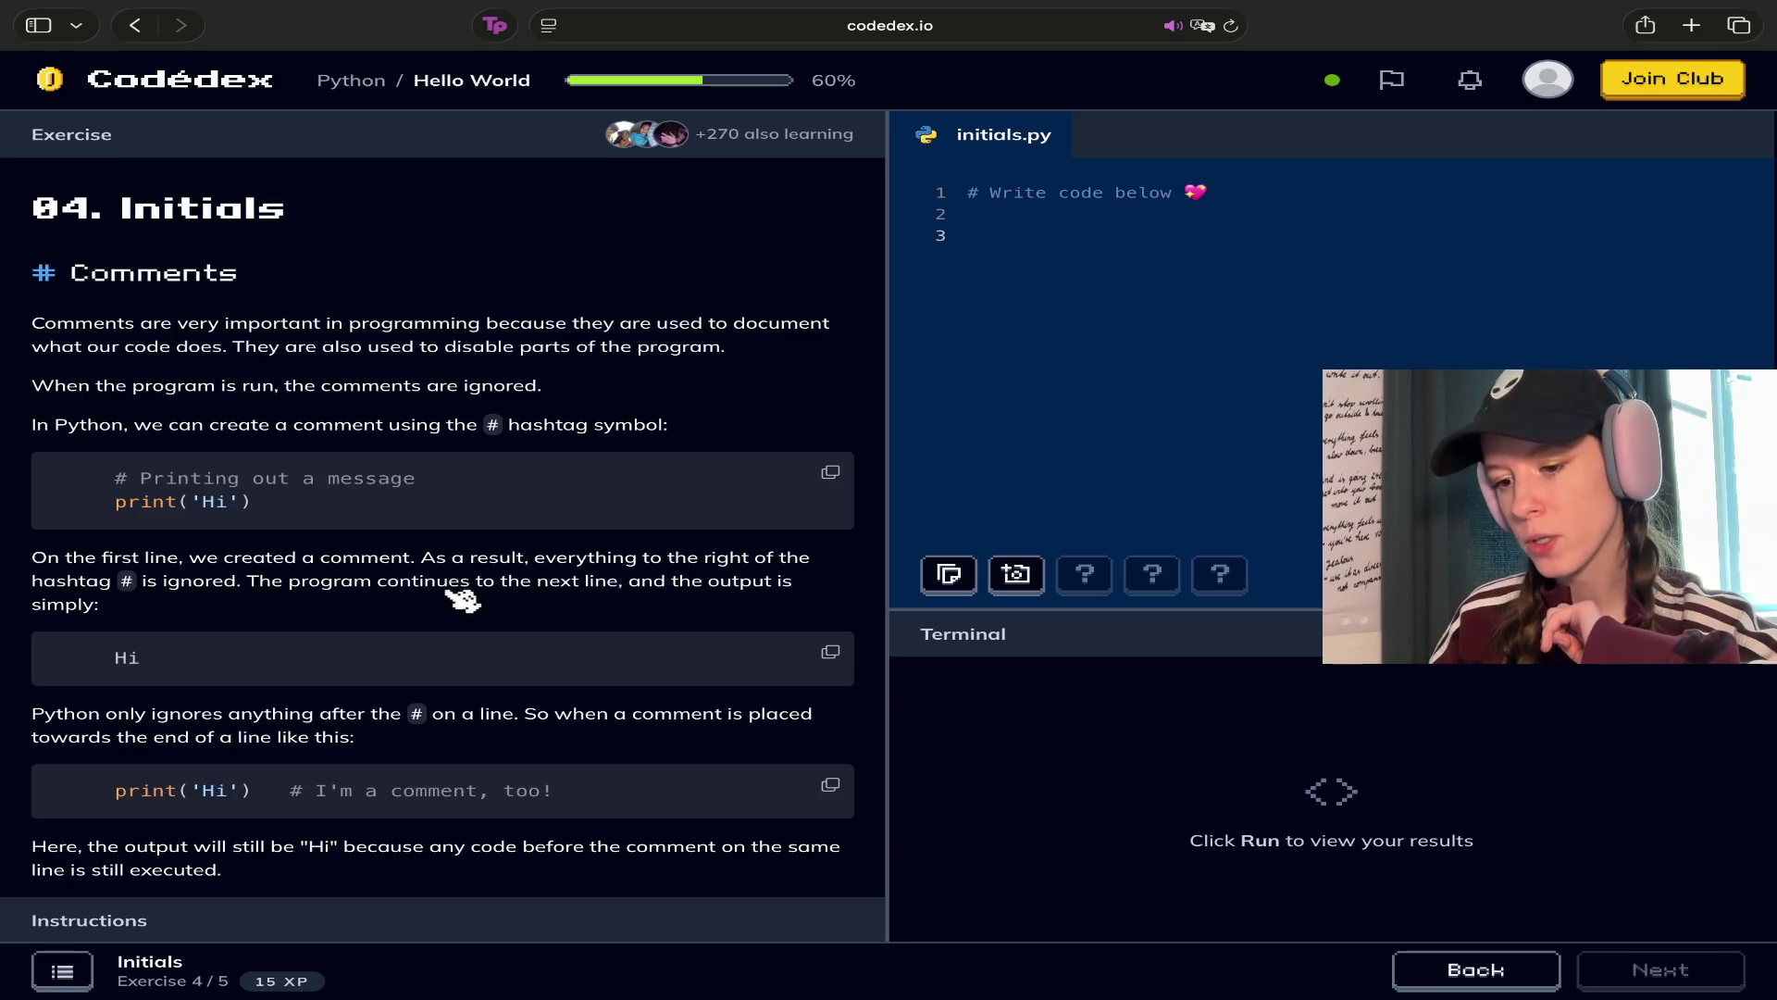
scroll(349, 625, "down", 1)
scroll(350, 624, "down", 5)
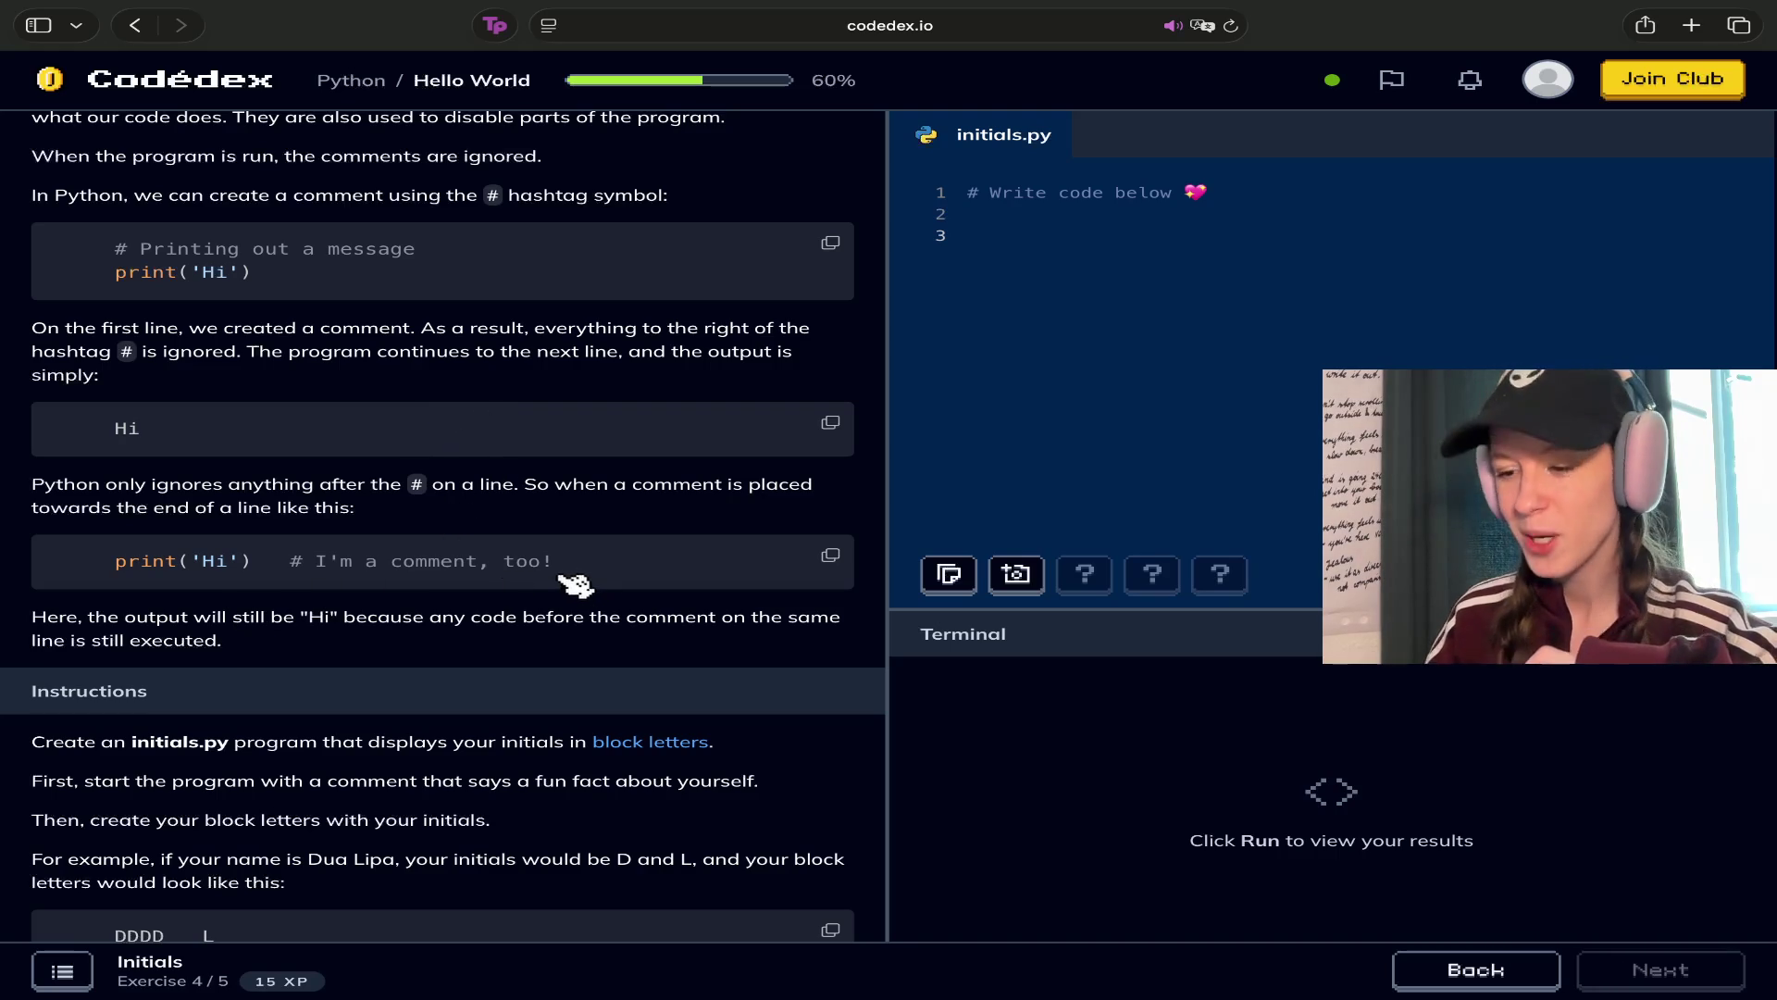
scroll(428, 613, "down", 1)
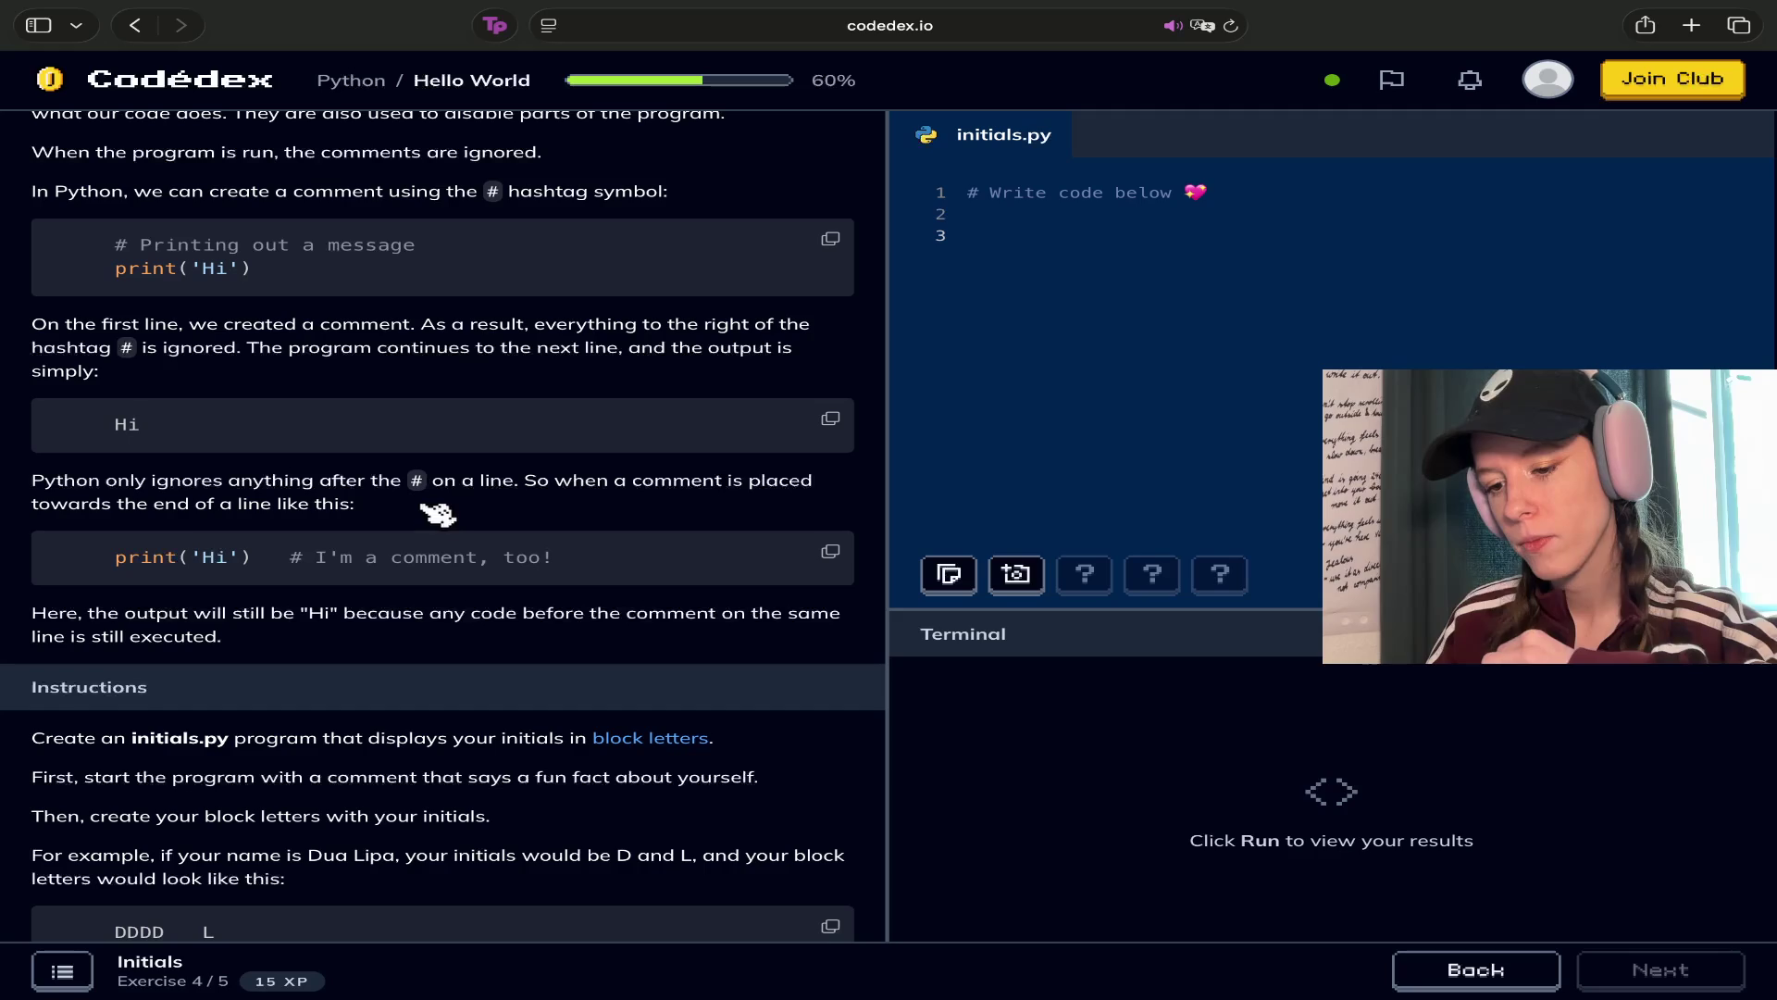
Replace the starter line with print('Hi') # I'm a comment, too! and run it to print Hi
left_click_drag(478, 558, 625, 564)
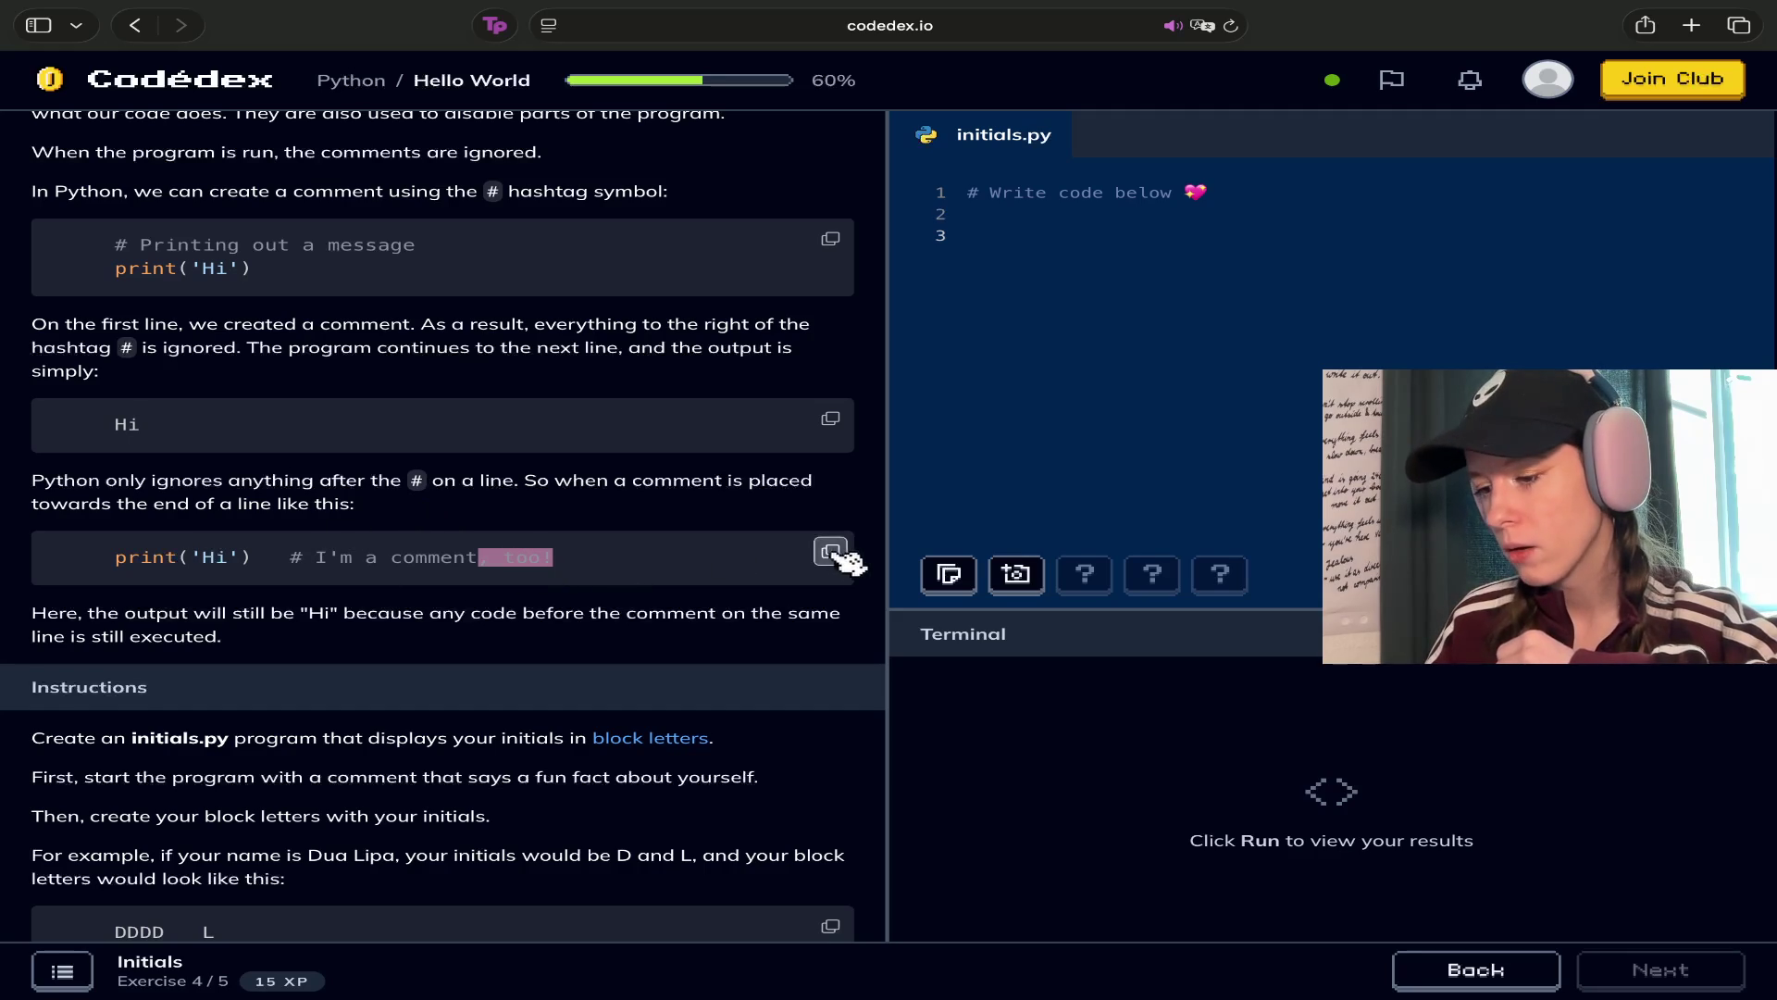
left_click_drag(1203, 191, 972, 194)
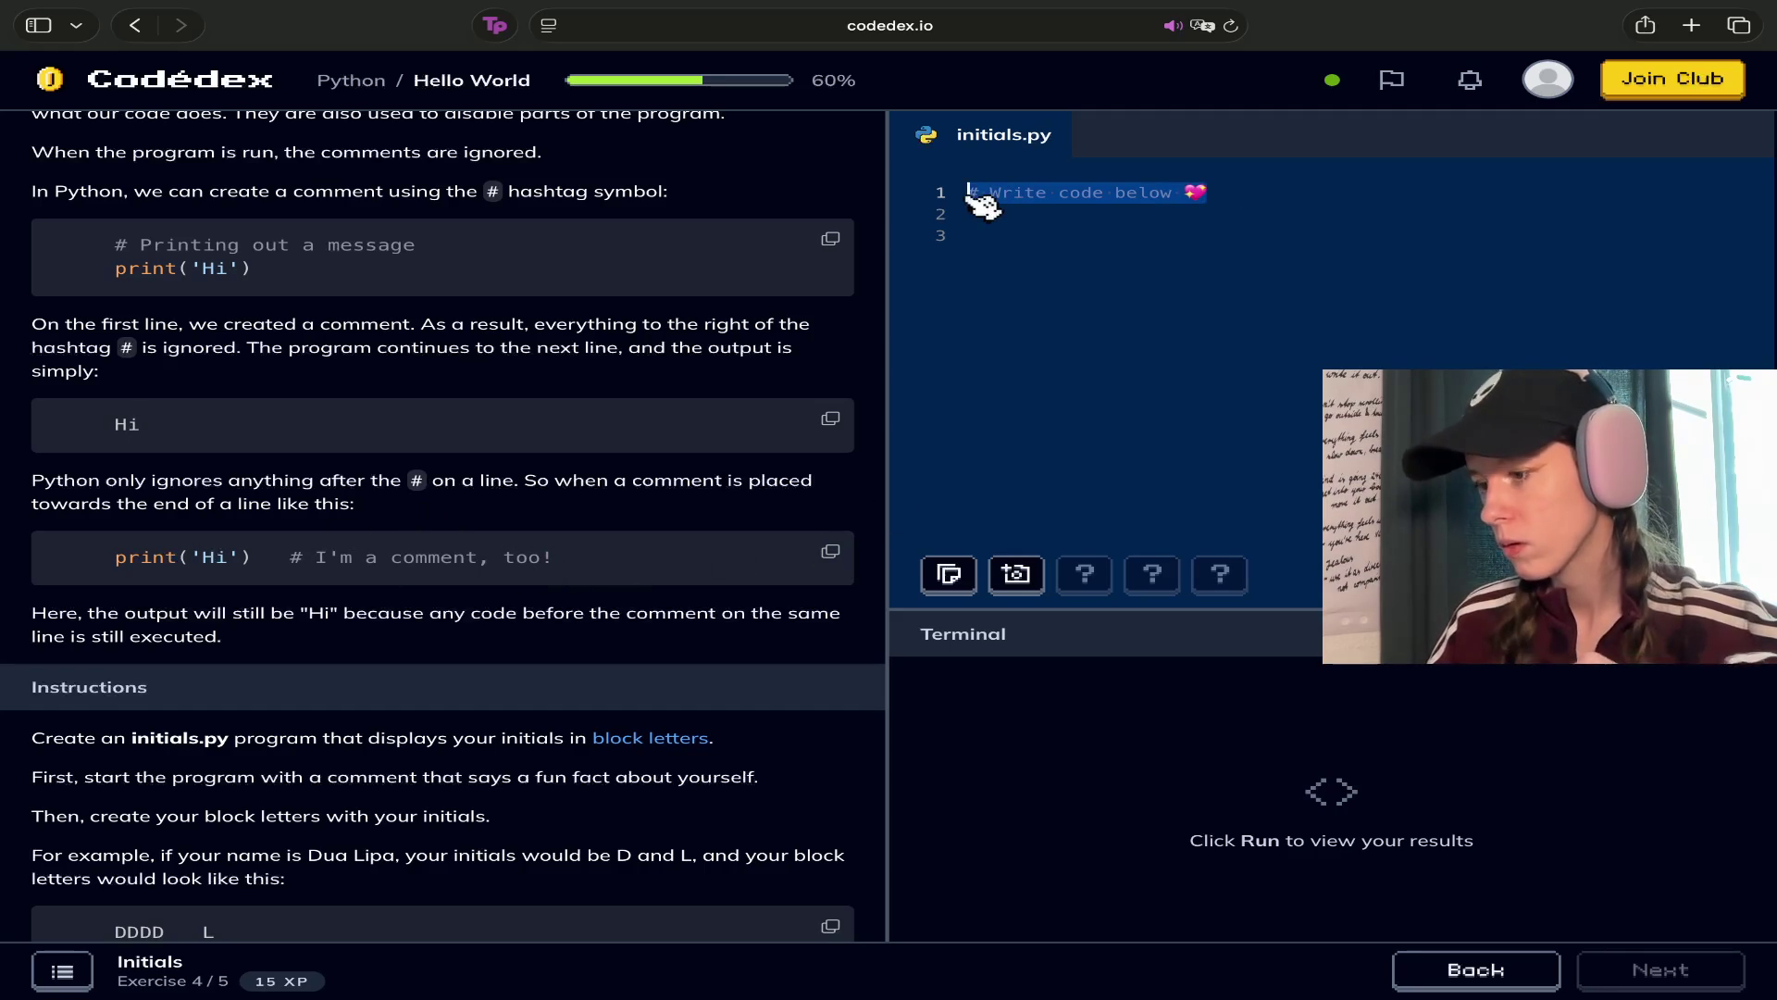
type("print('Hi')   # I'm a comment, too!")
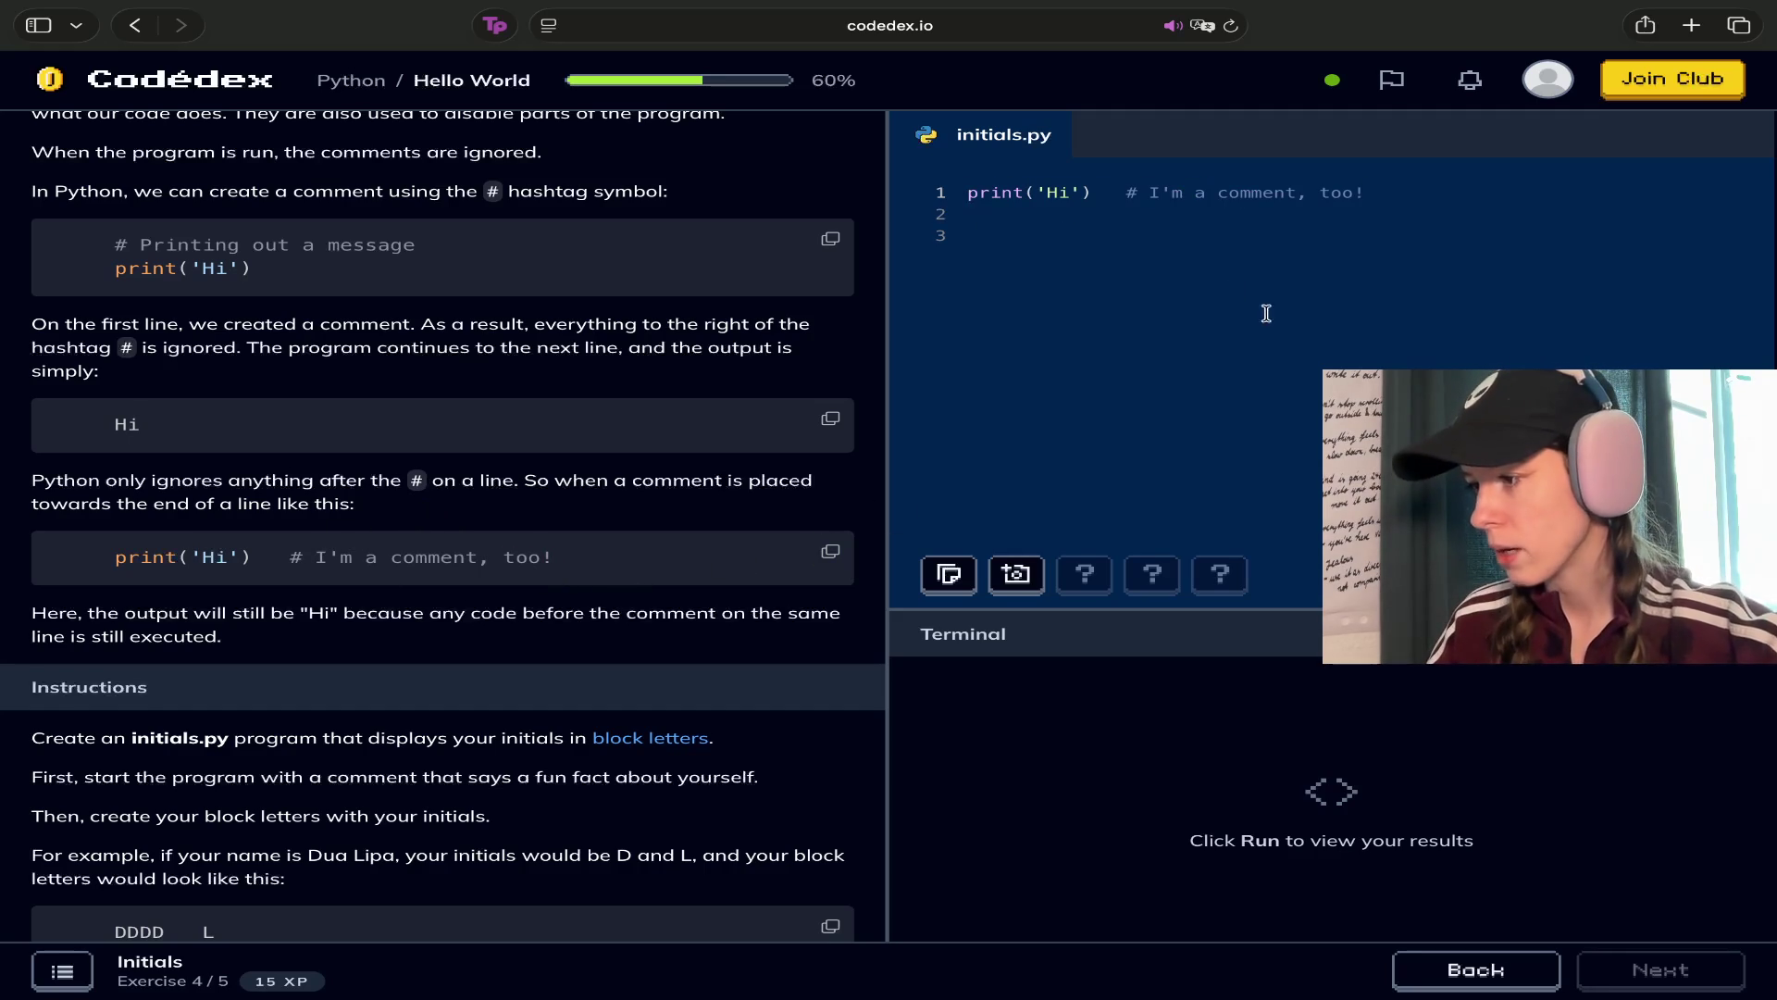
key("super+Return")
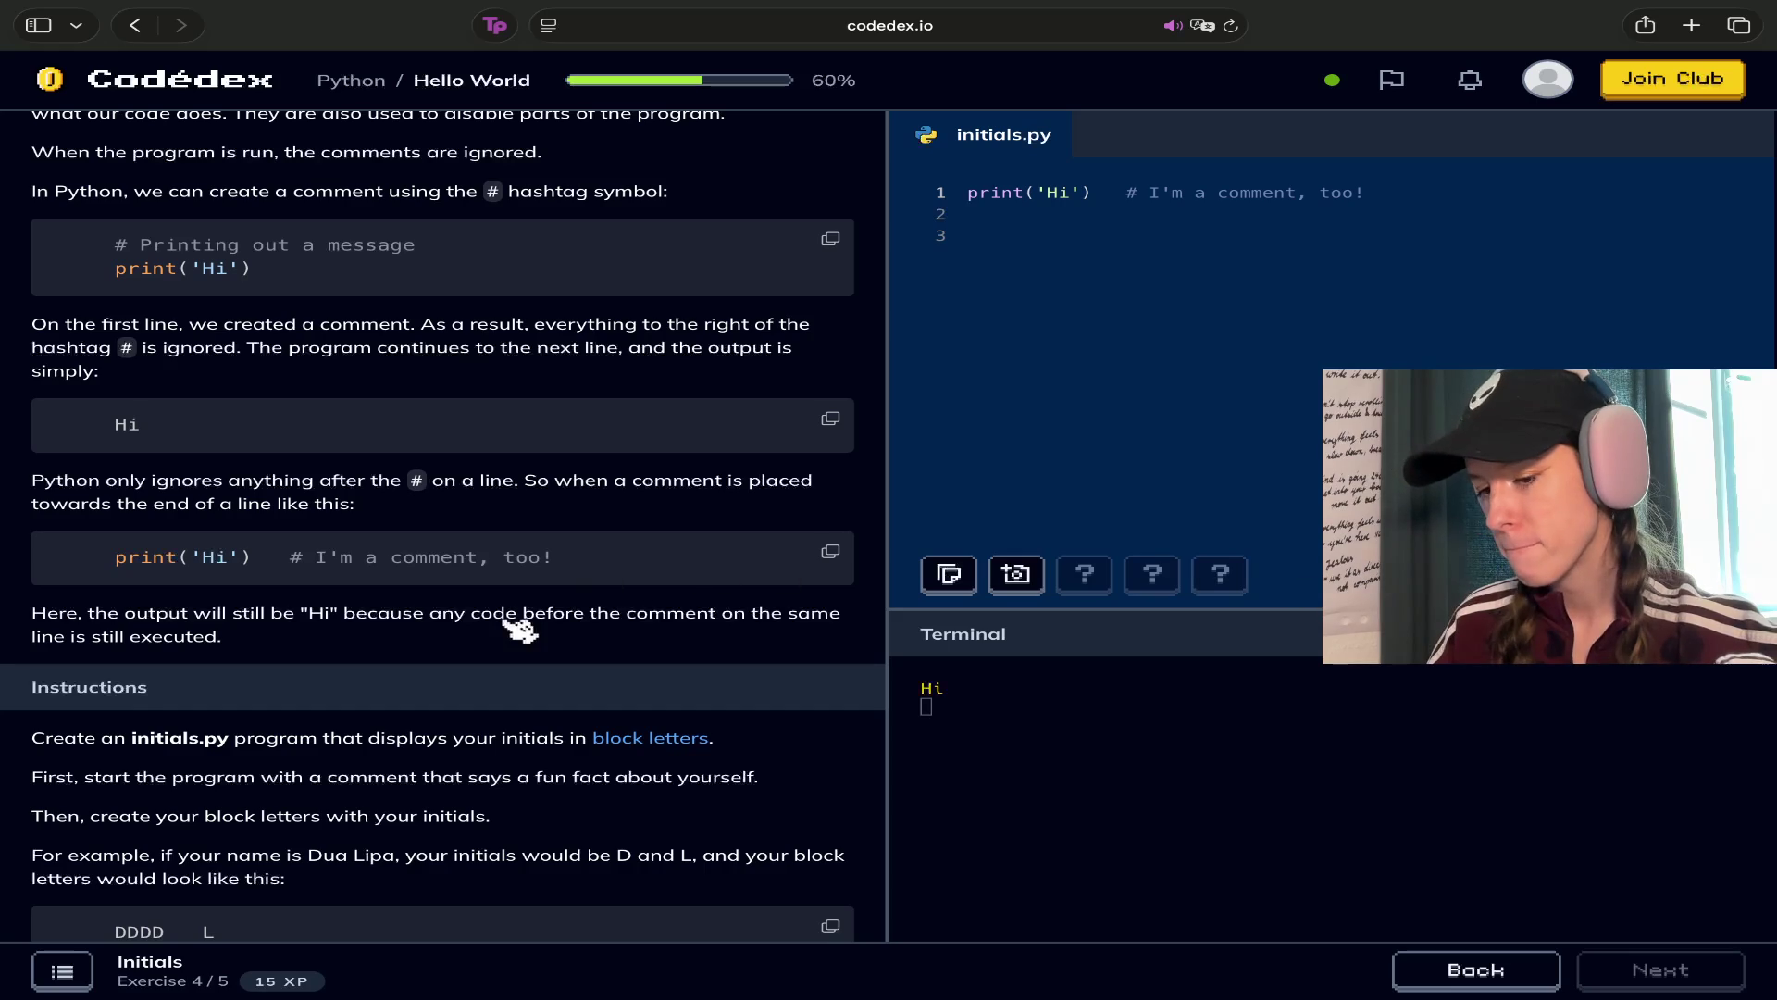
Delete the example line from initials.py, leaving the file empty
left_click_drag(1464, 194, 943, 199)
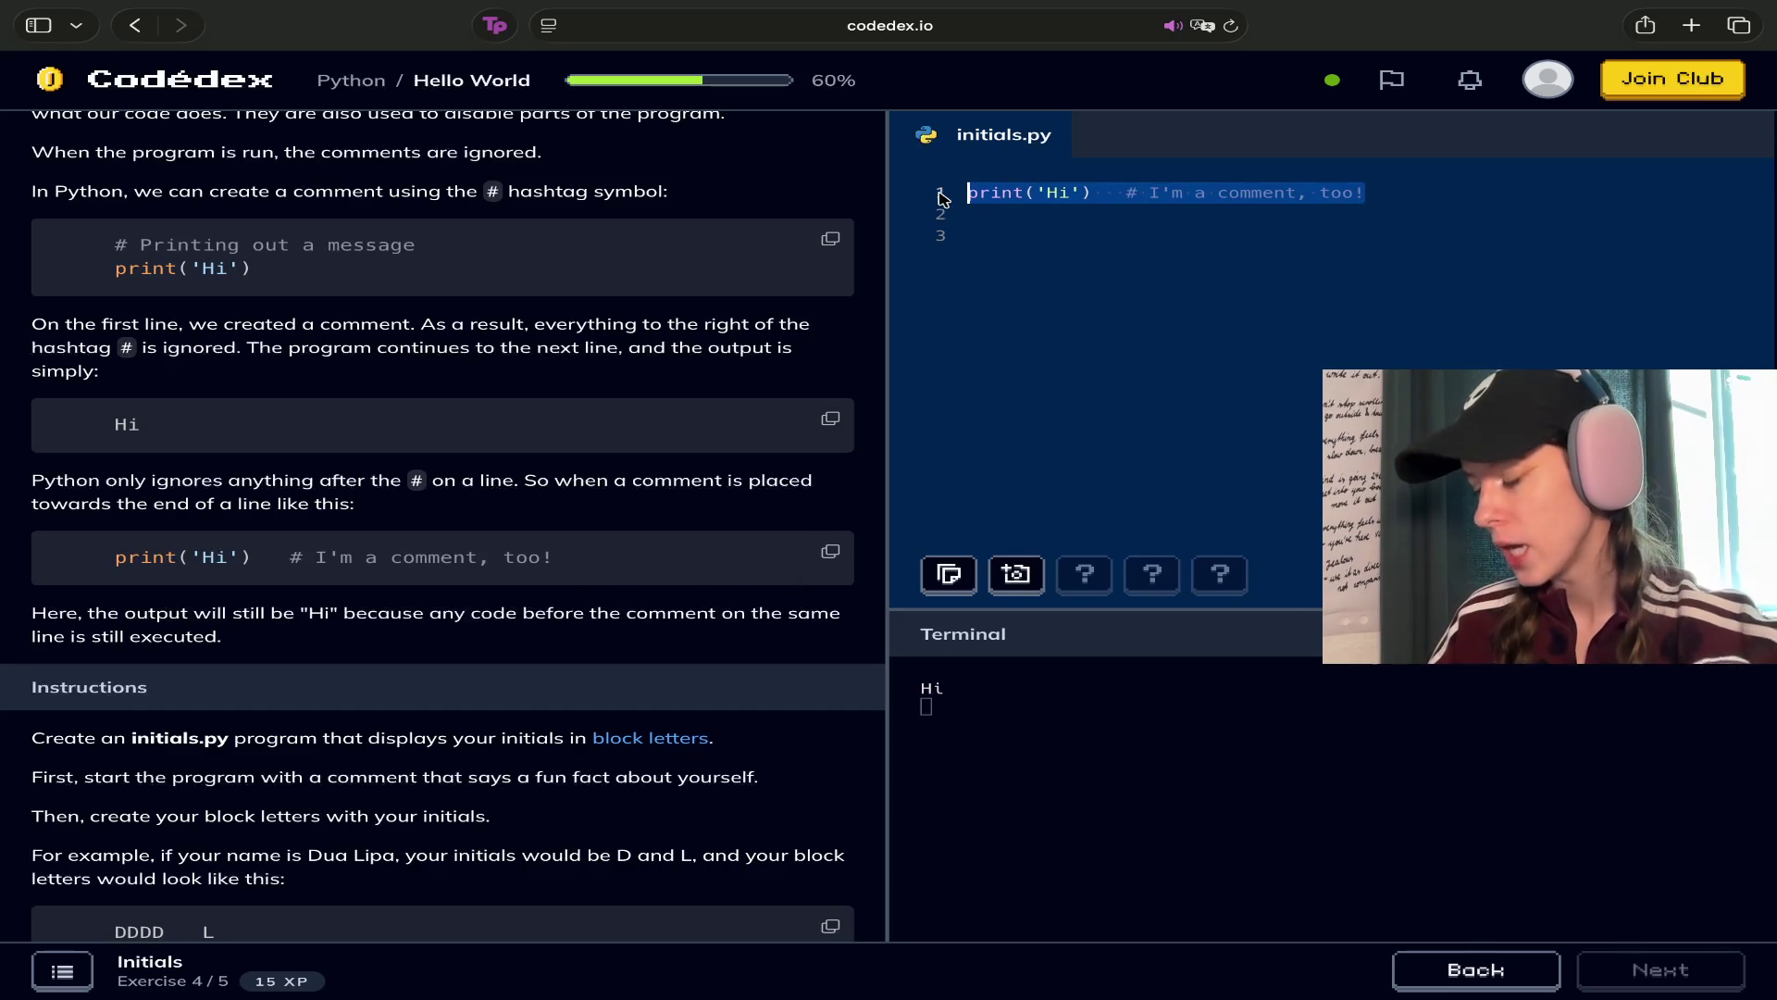
key("BackSpace")
scroll(768, 533, "down", 2)
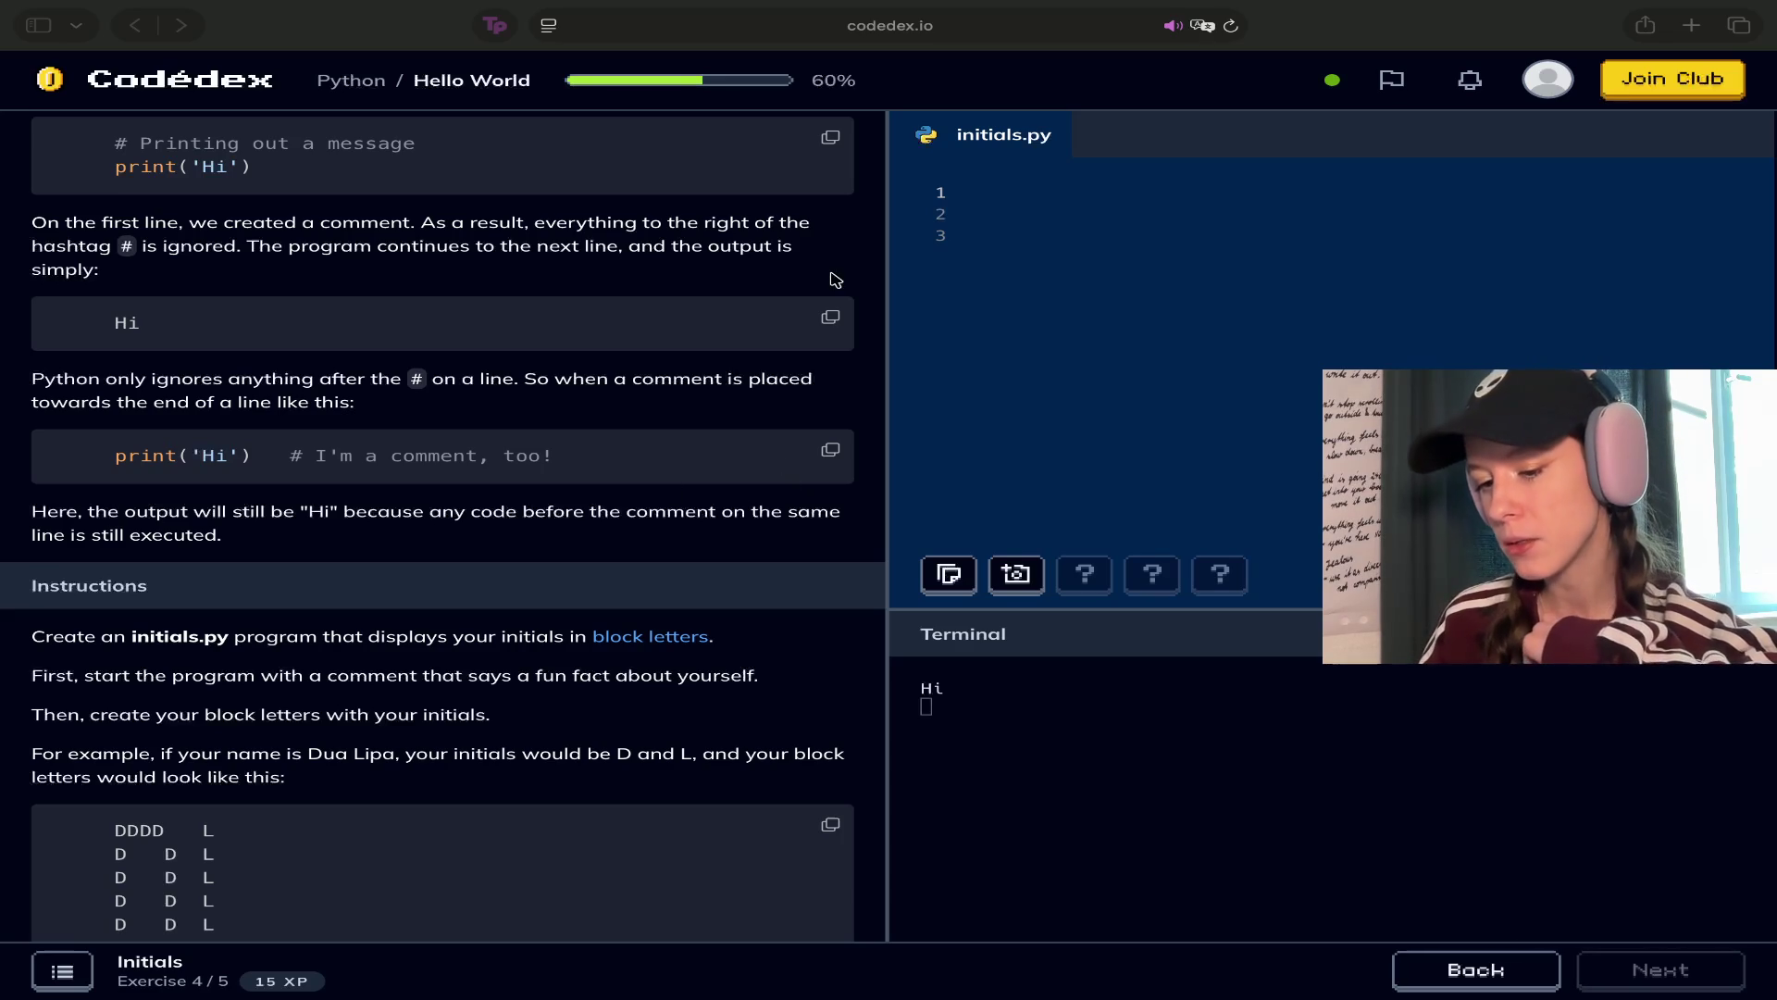
Read through the instructions and block-letter example, then place the cursor on line 1 of initials.py
scroll(403, 521, "down", 2)
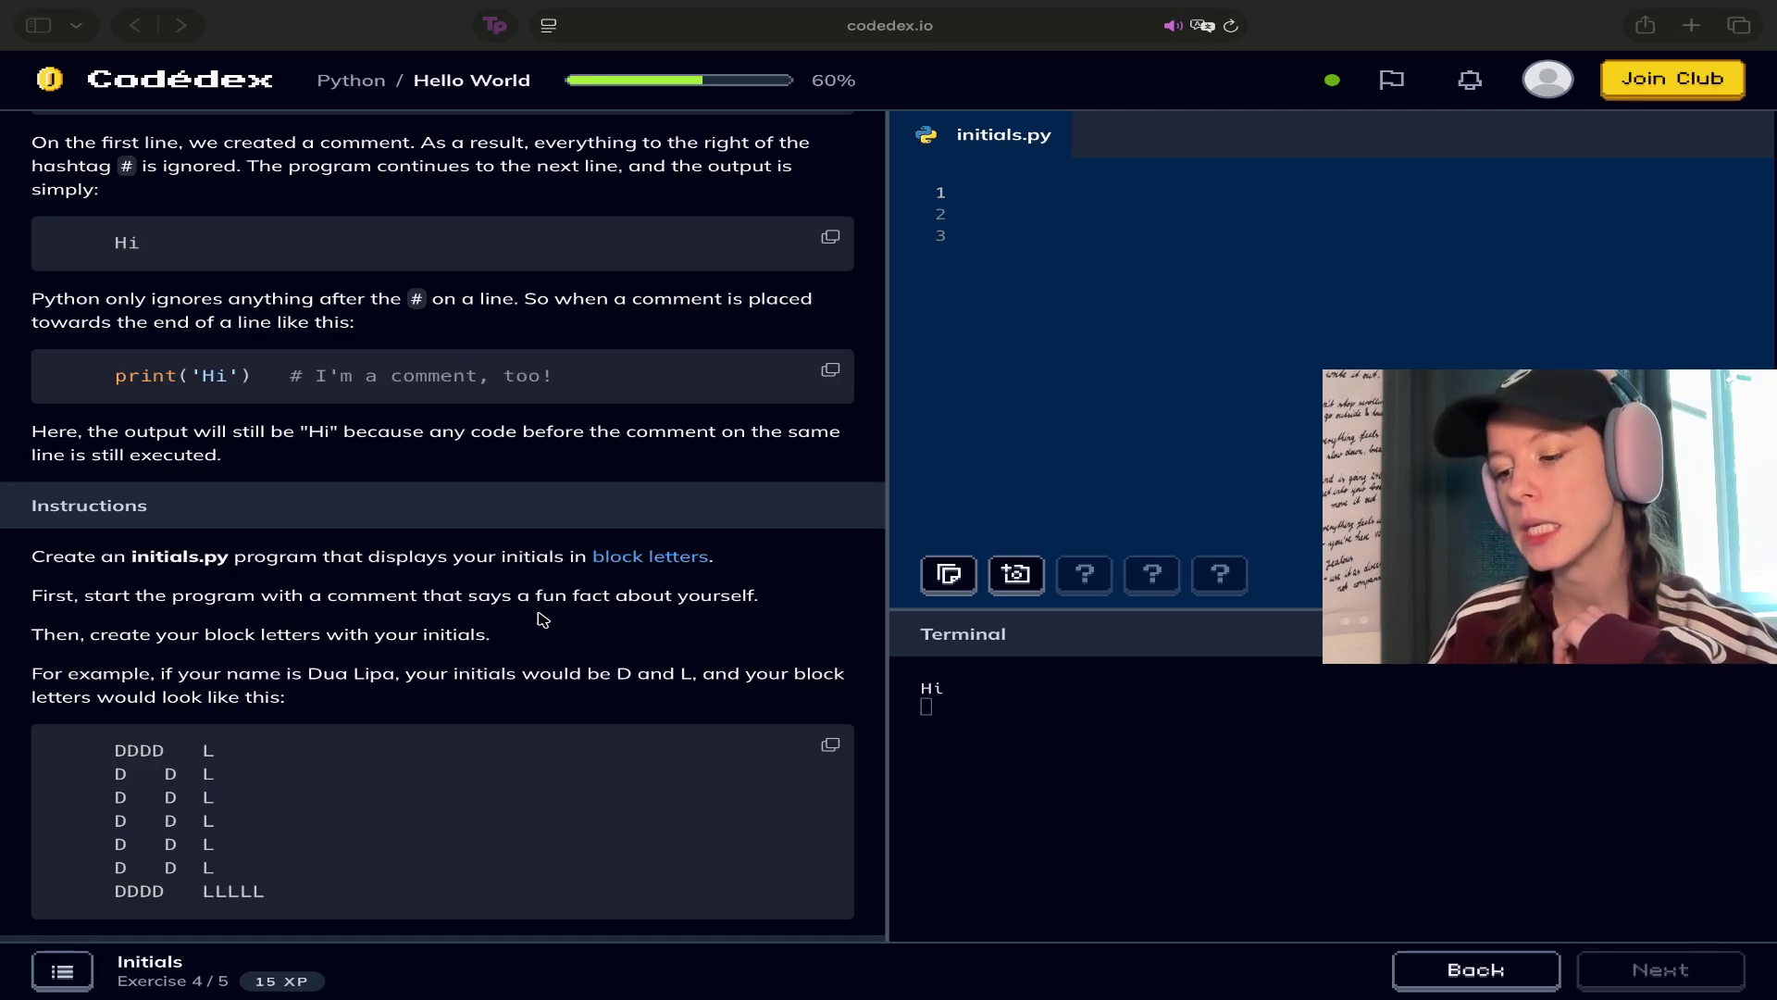
scroll(544, 618, "down", 2)
scroll(215, 553, "down", 3)
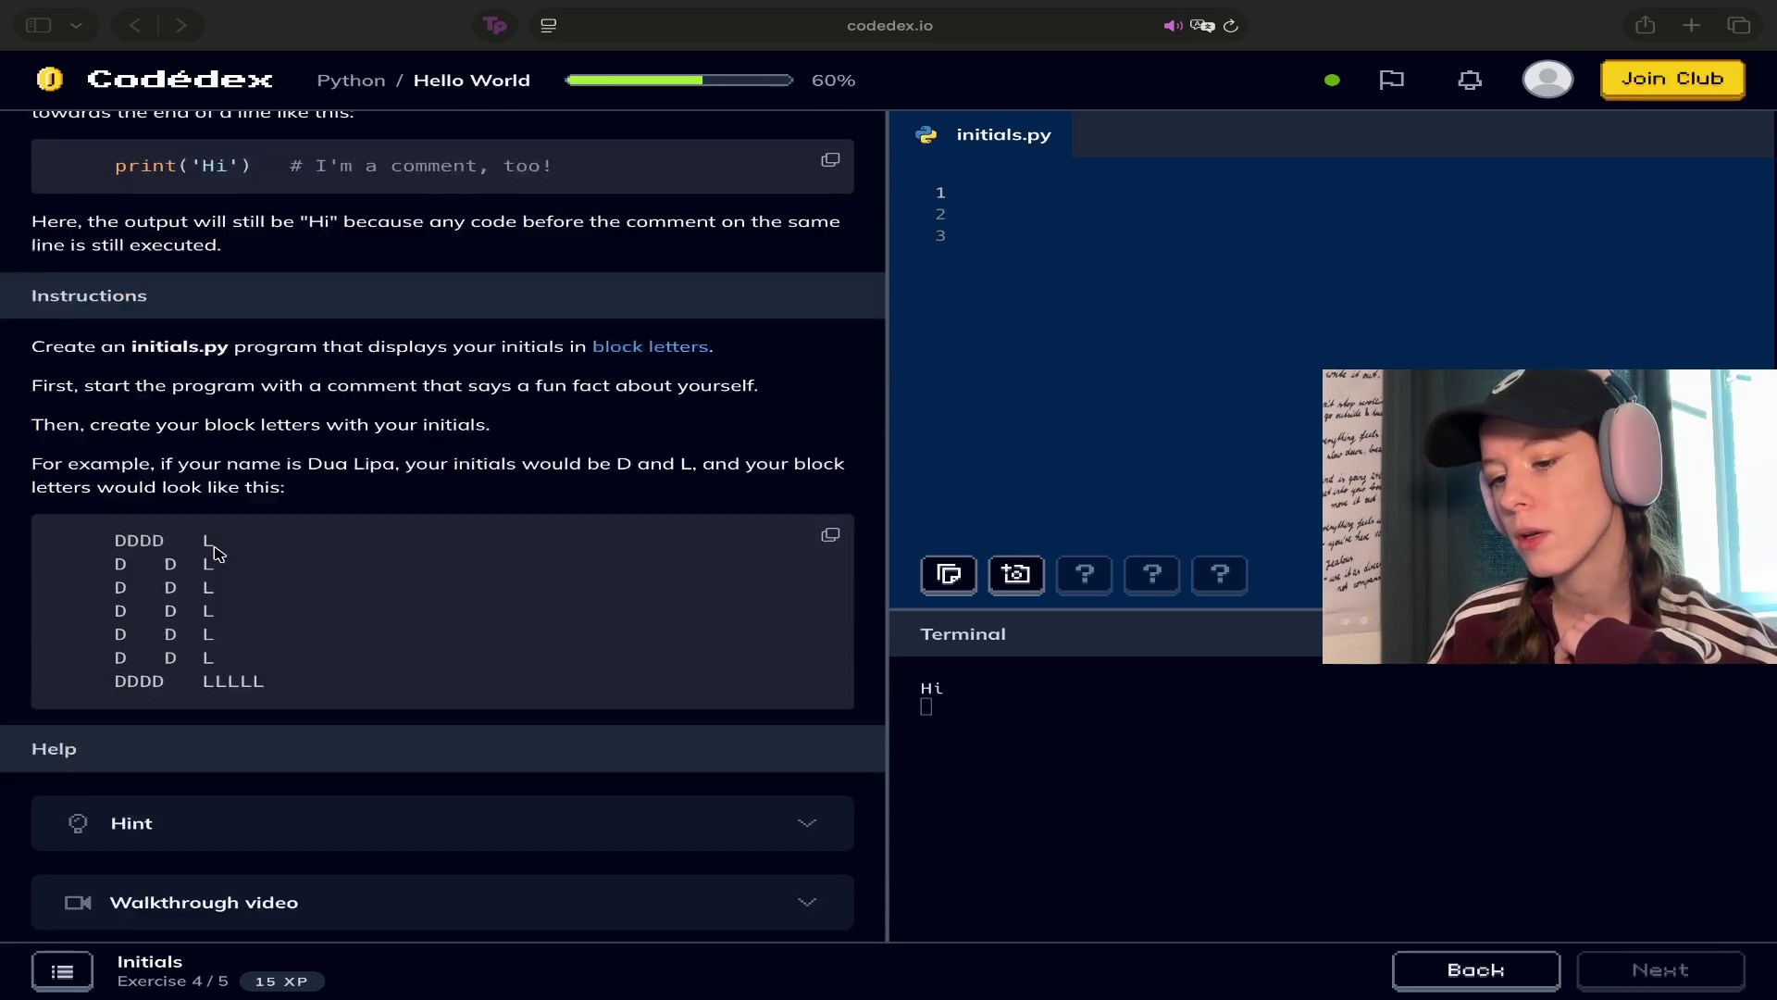
scroll(215, 553, "down", 3)
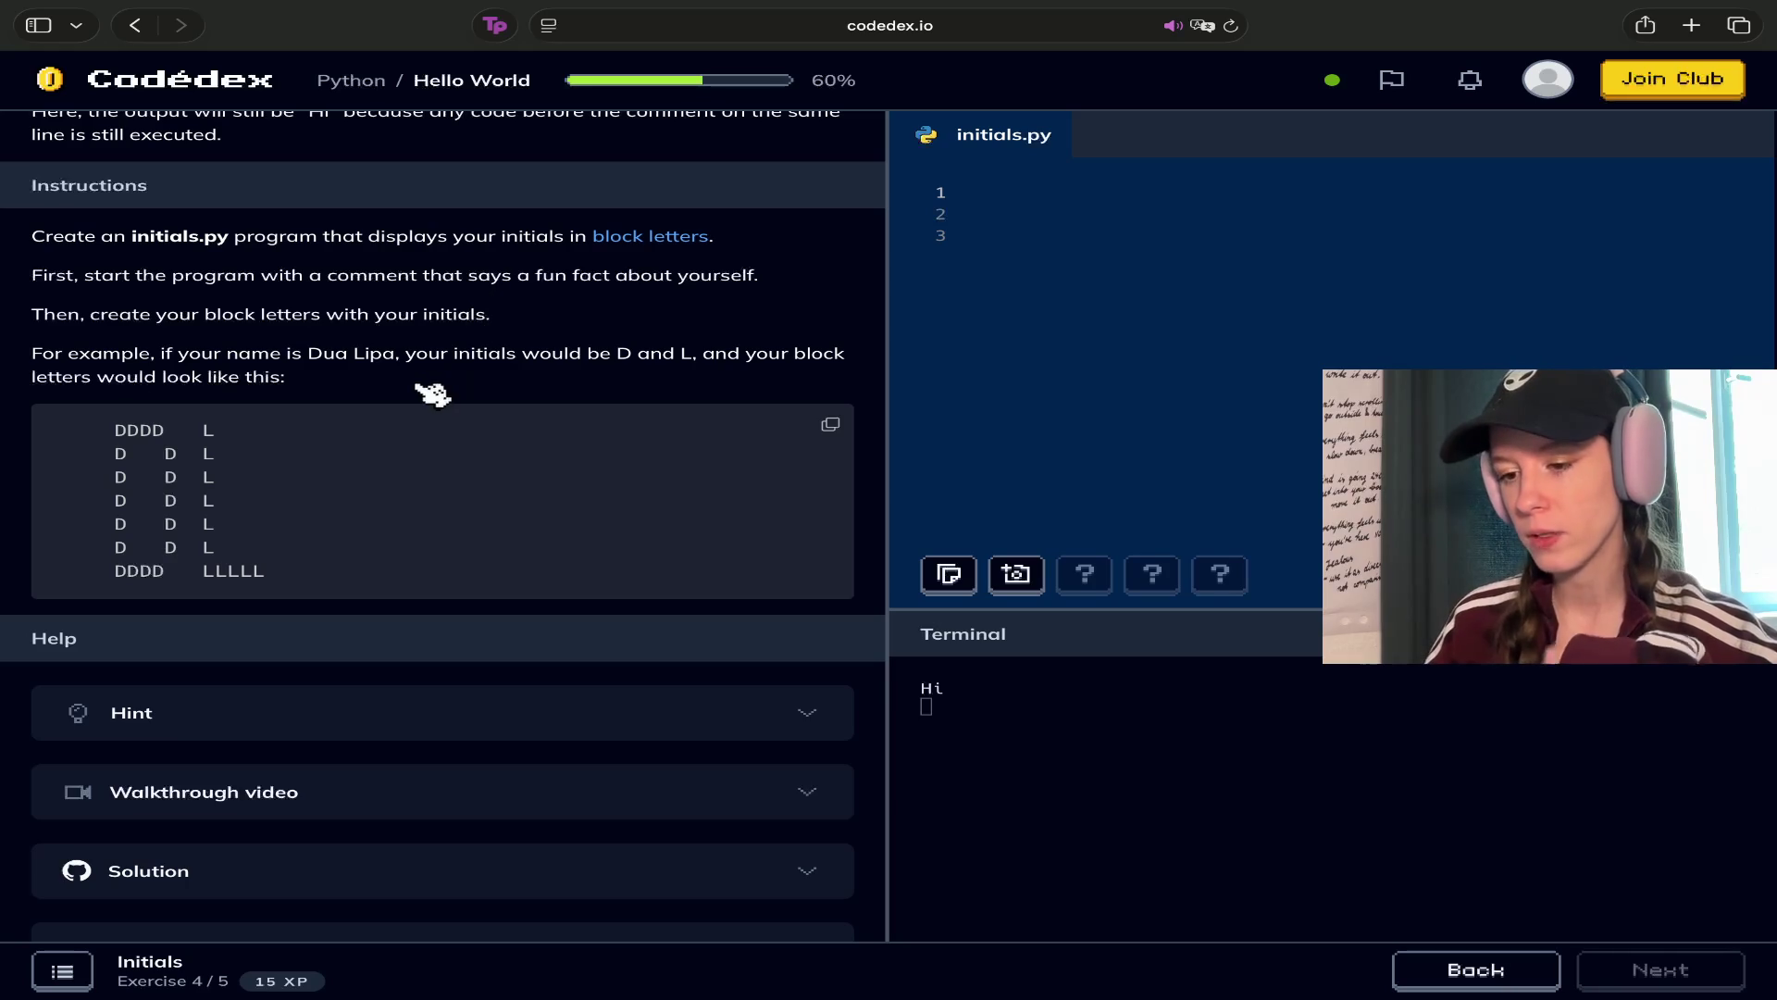
scroll(448, 444, "down", 1)
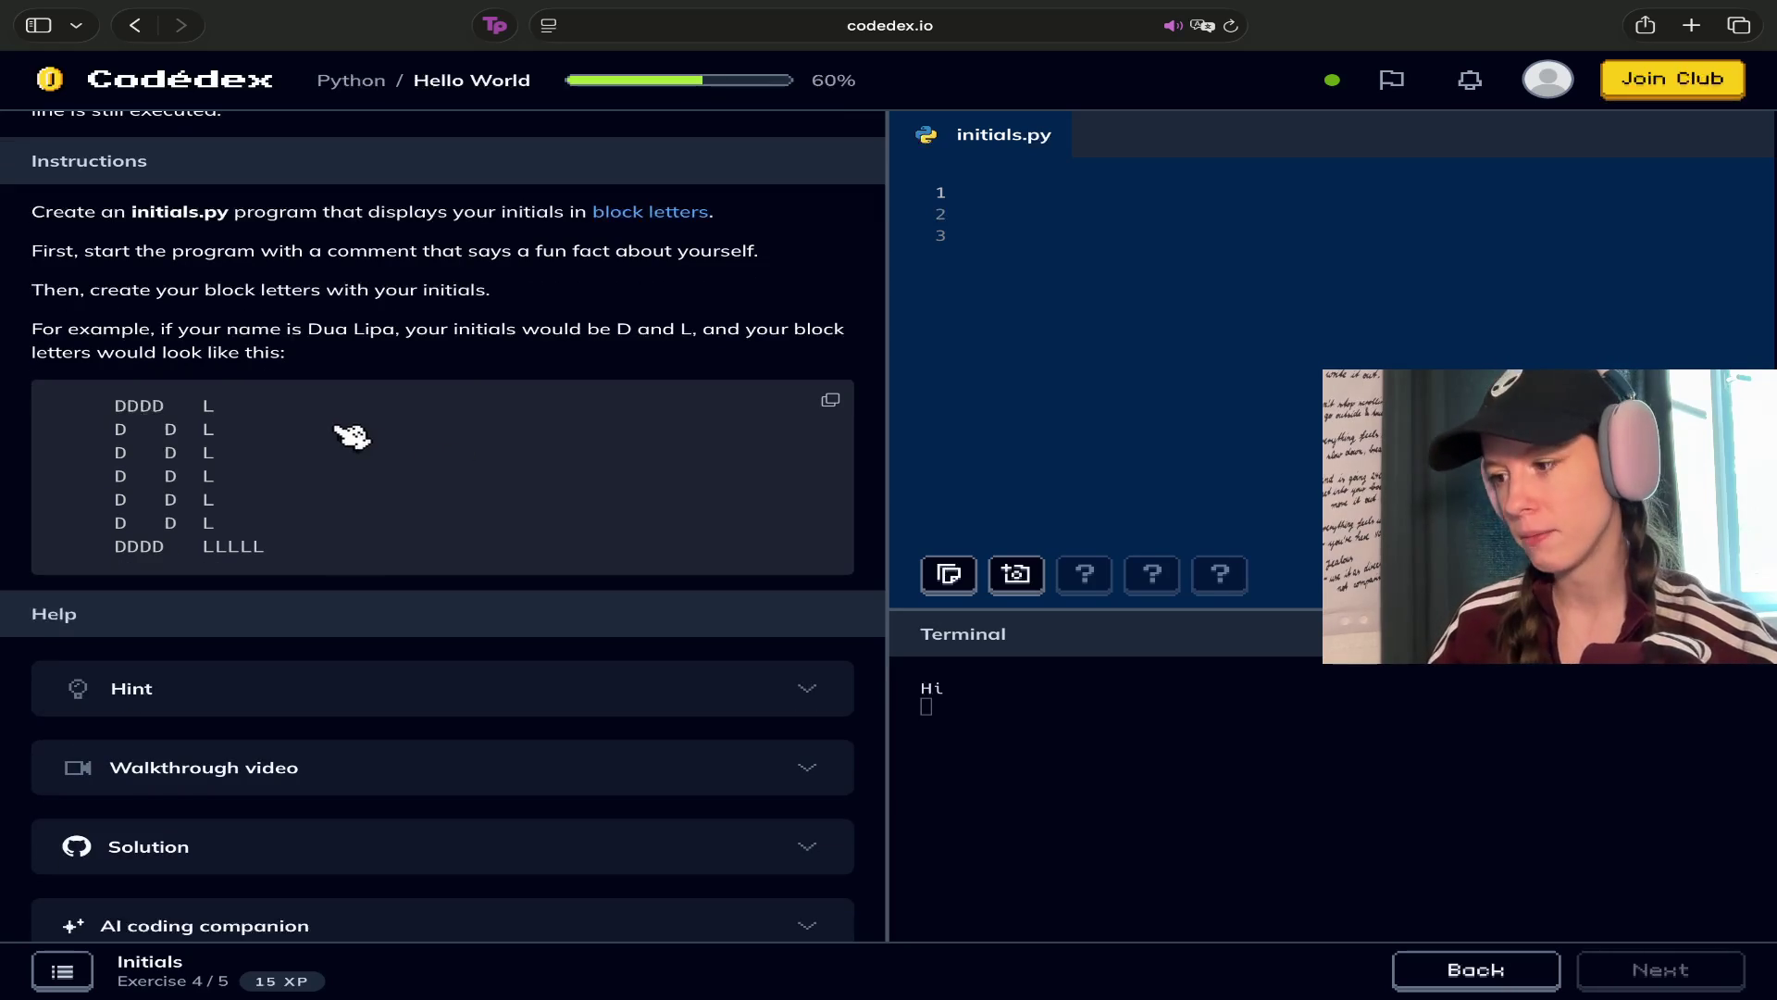
scroll(569, 389, "down", 1)
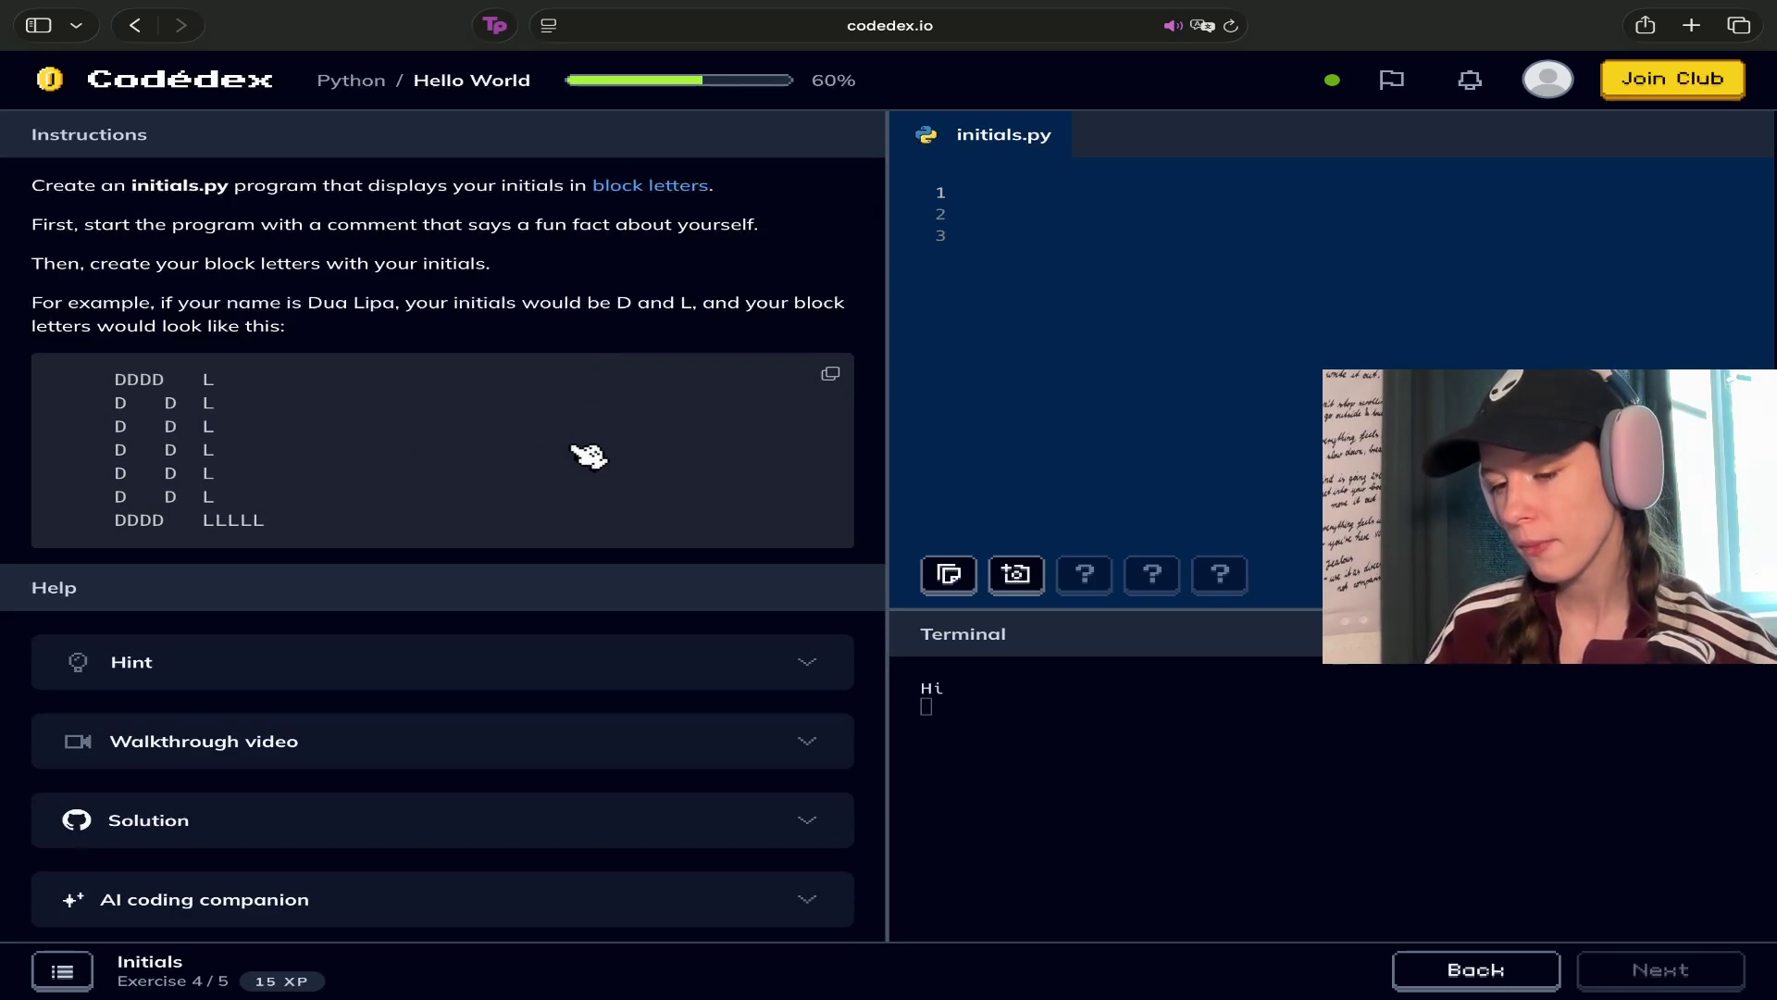
scroll(586, 456, "up", 5)
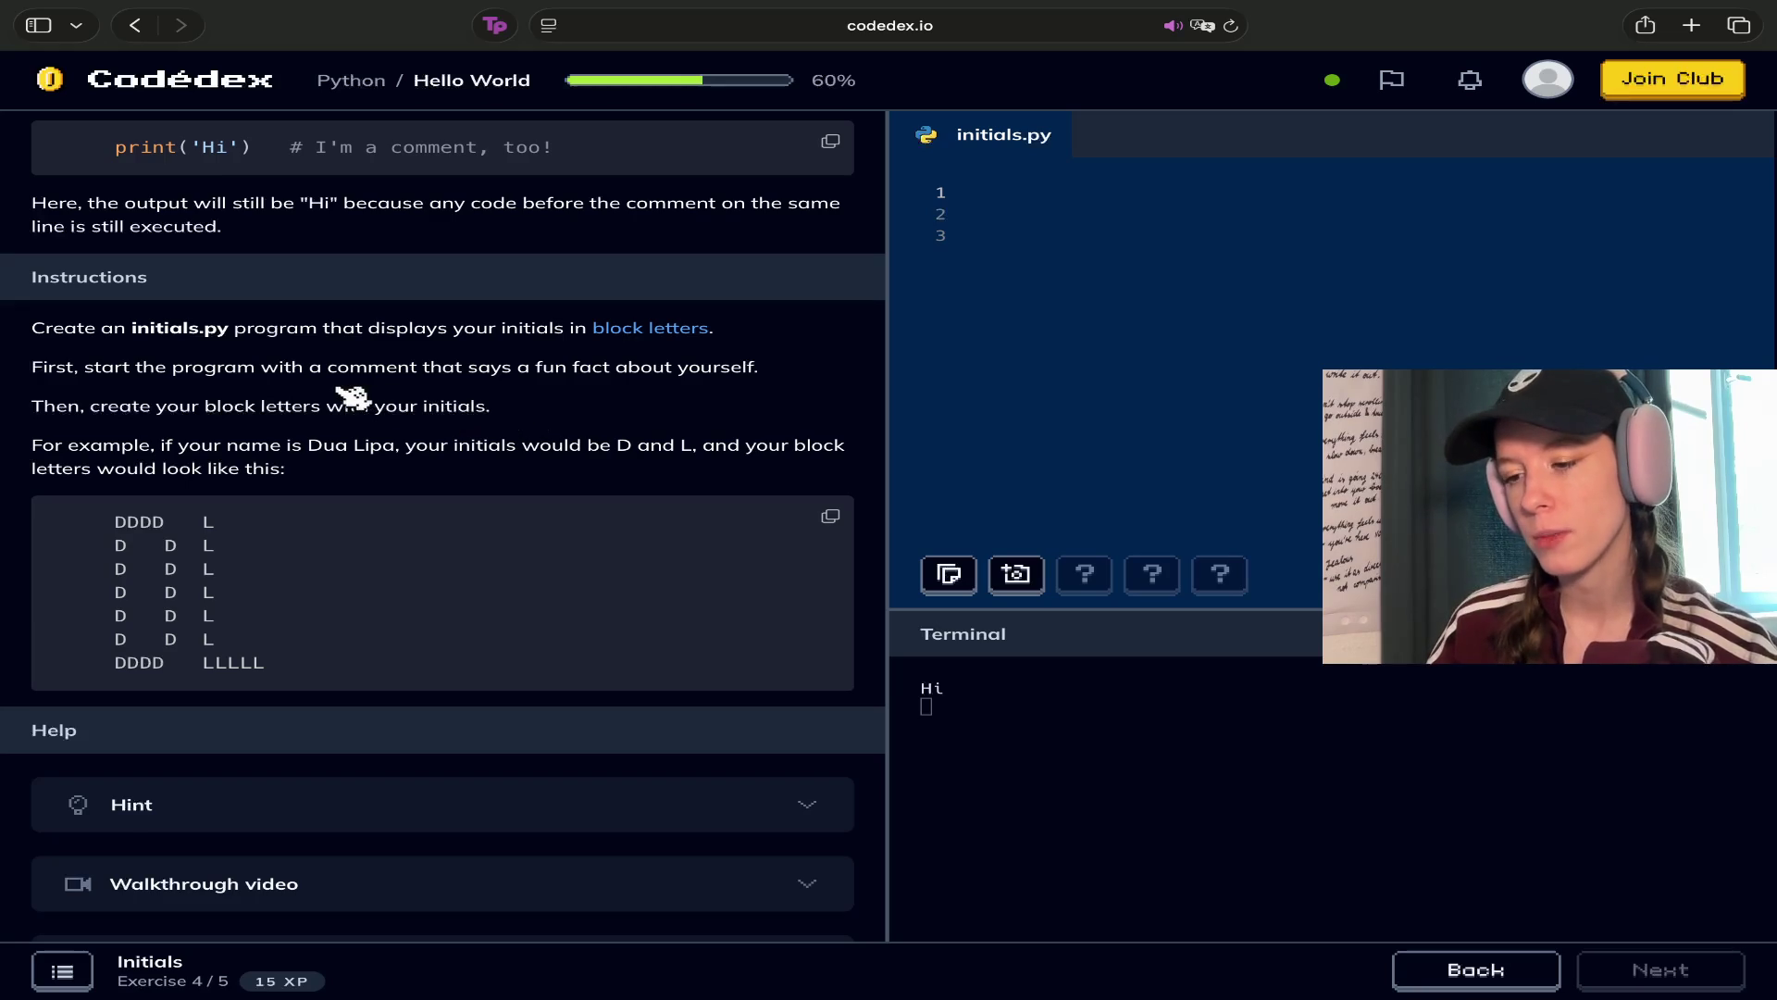
scroll(389, 435, "down", 9)
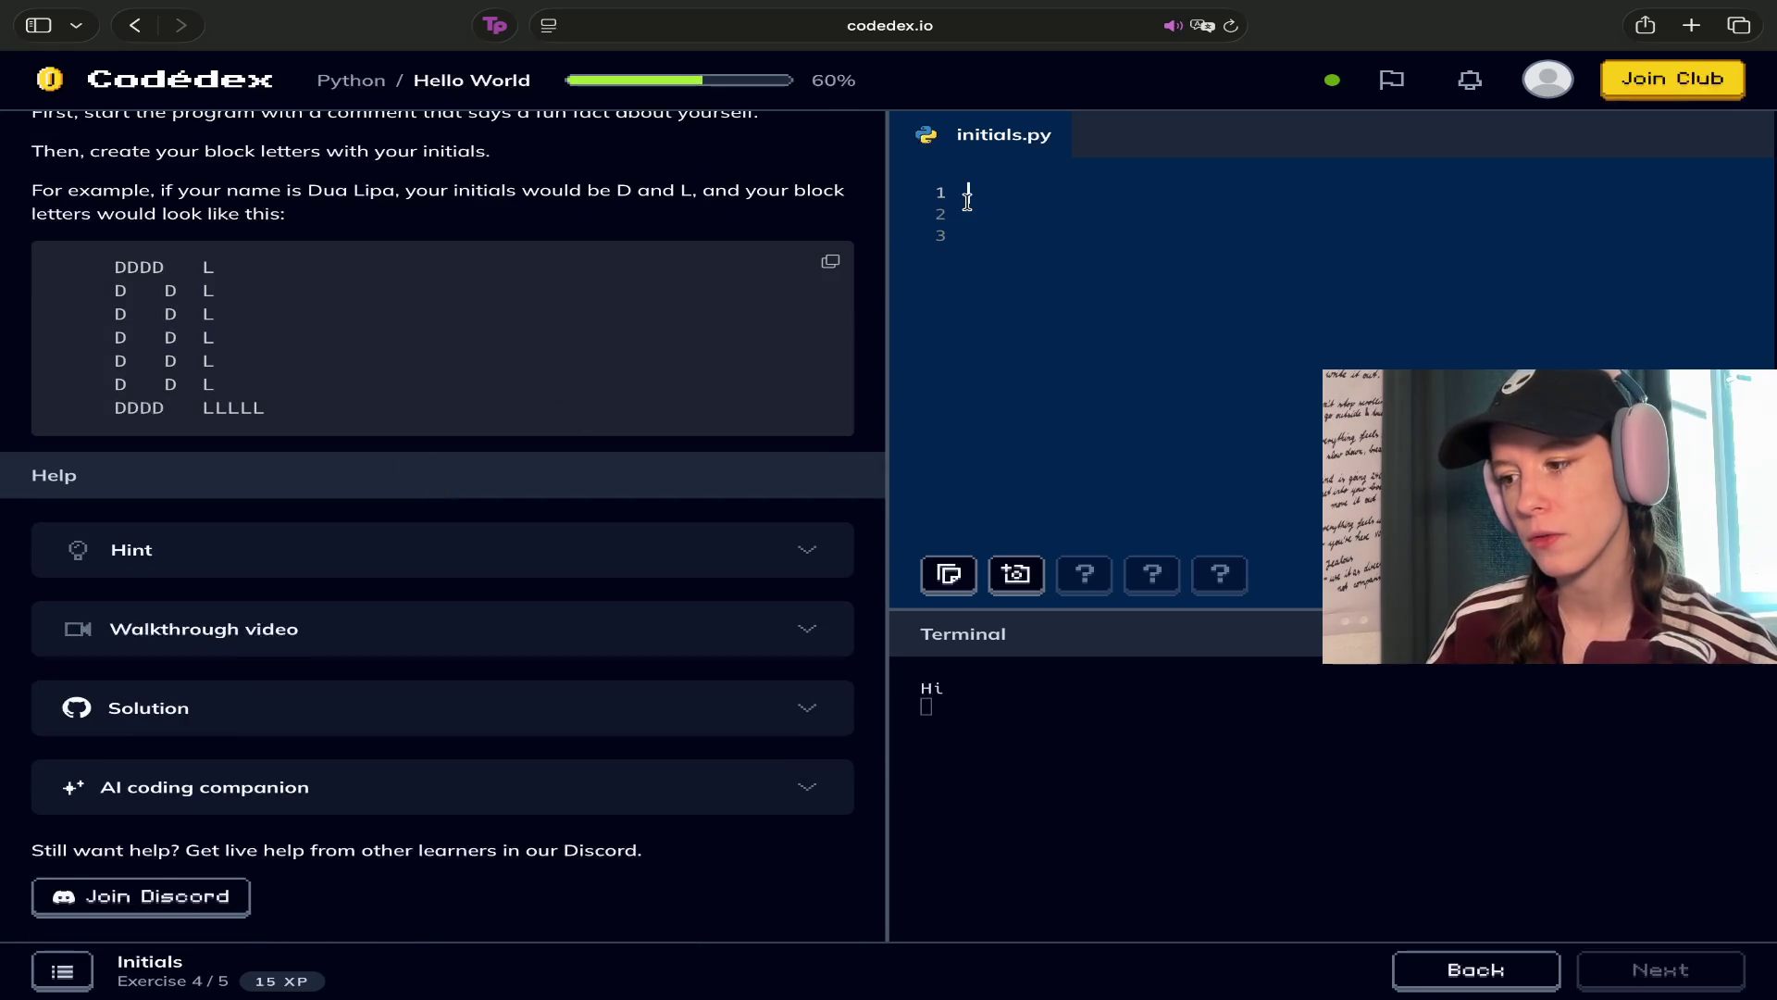
left_click(980, 194)
Write the comment '# I love peas' on line 1 and start a new line below it
type("#")
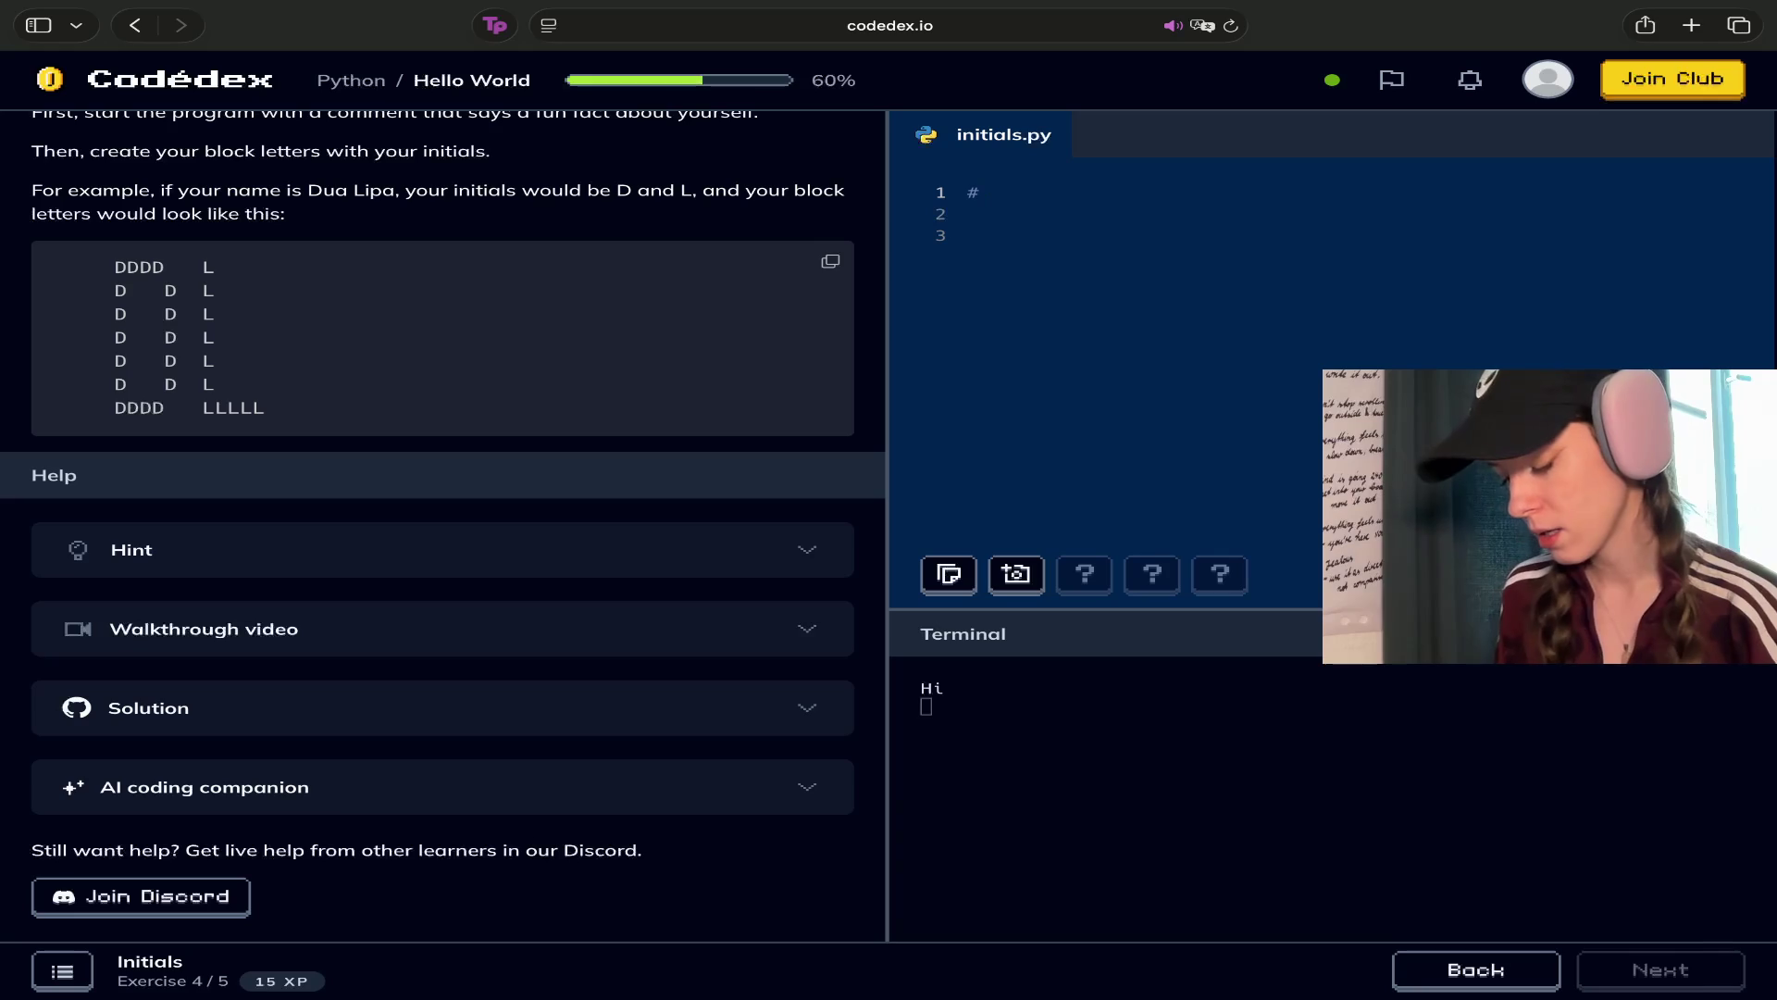
type(" I love peas")
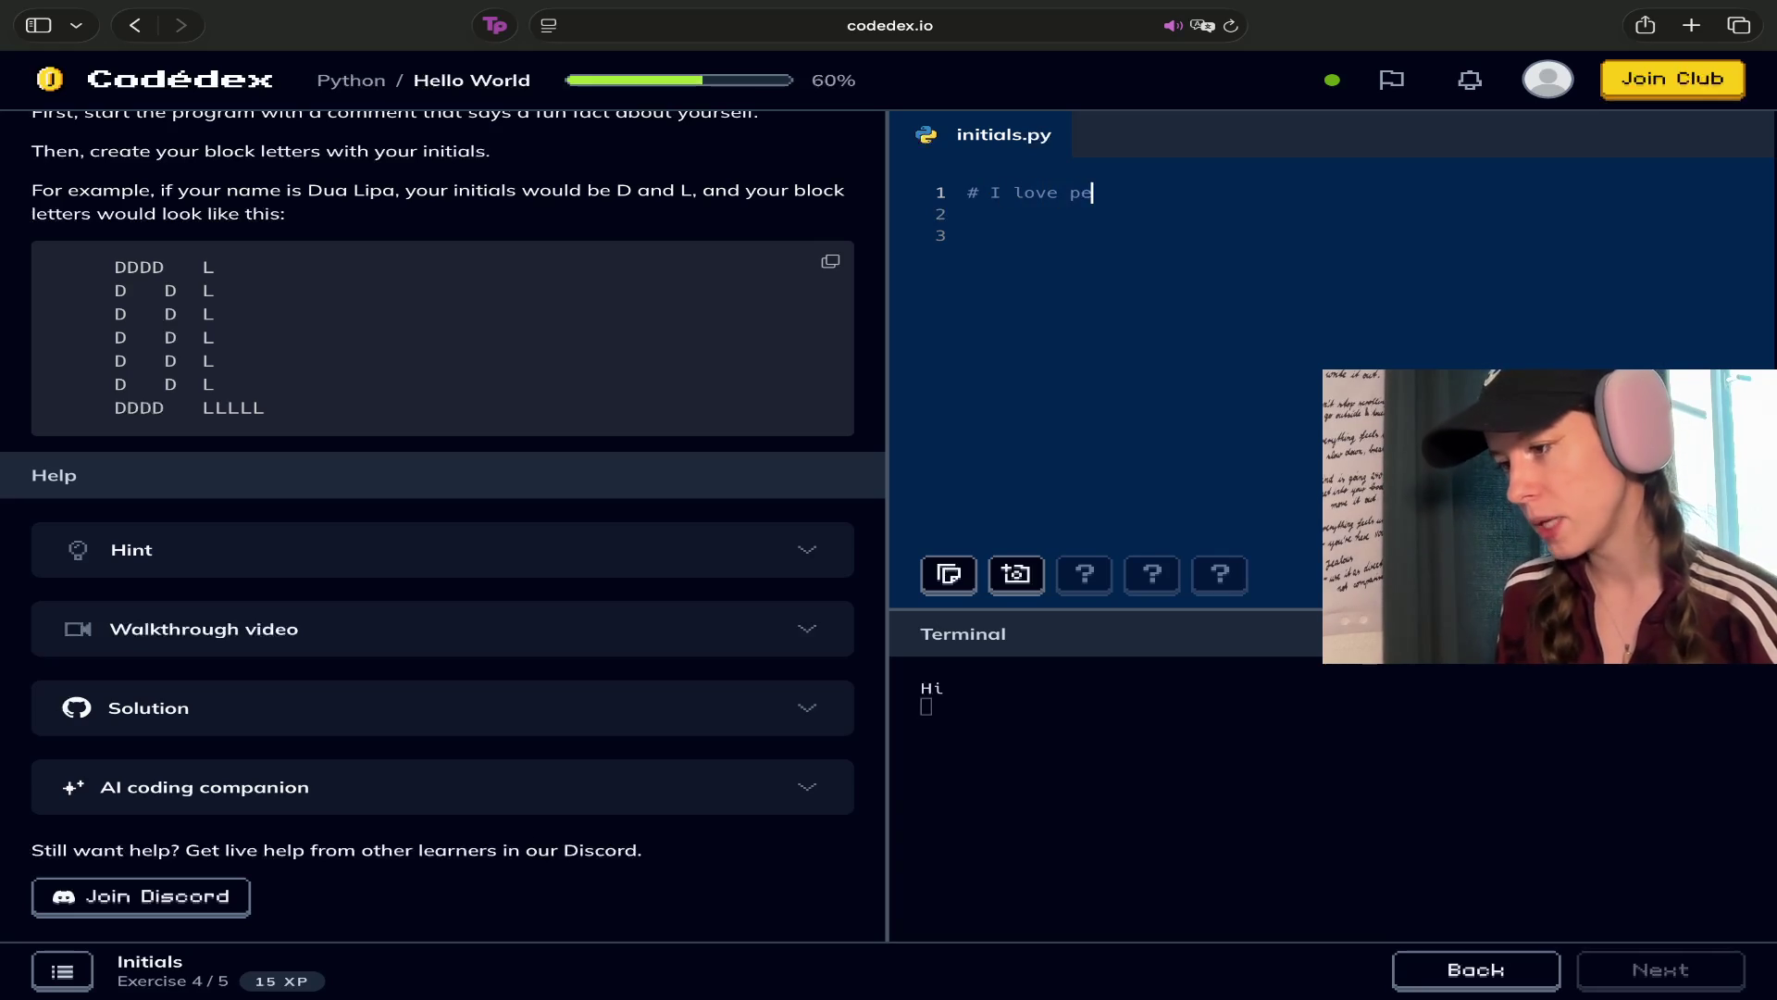
key("Return")
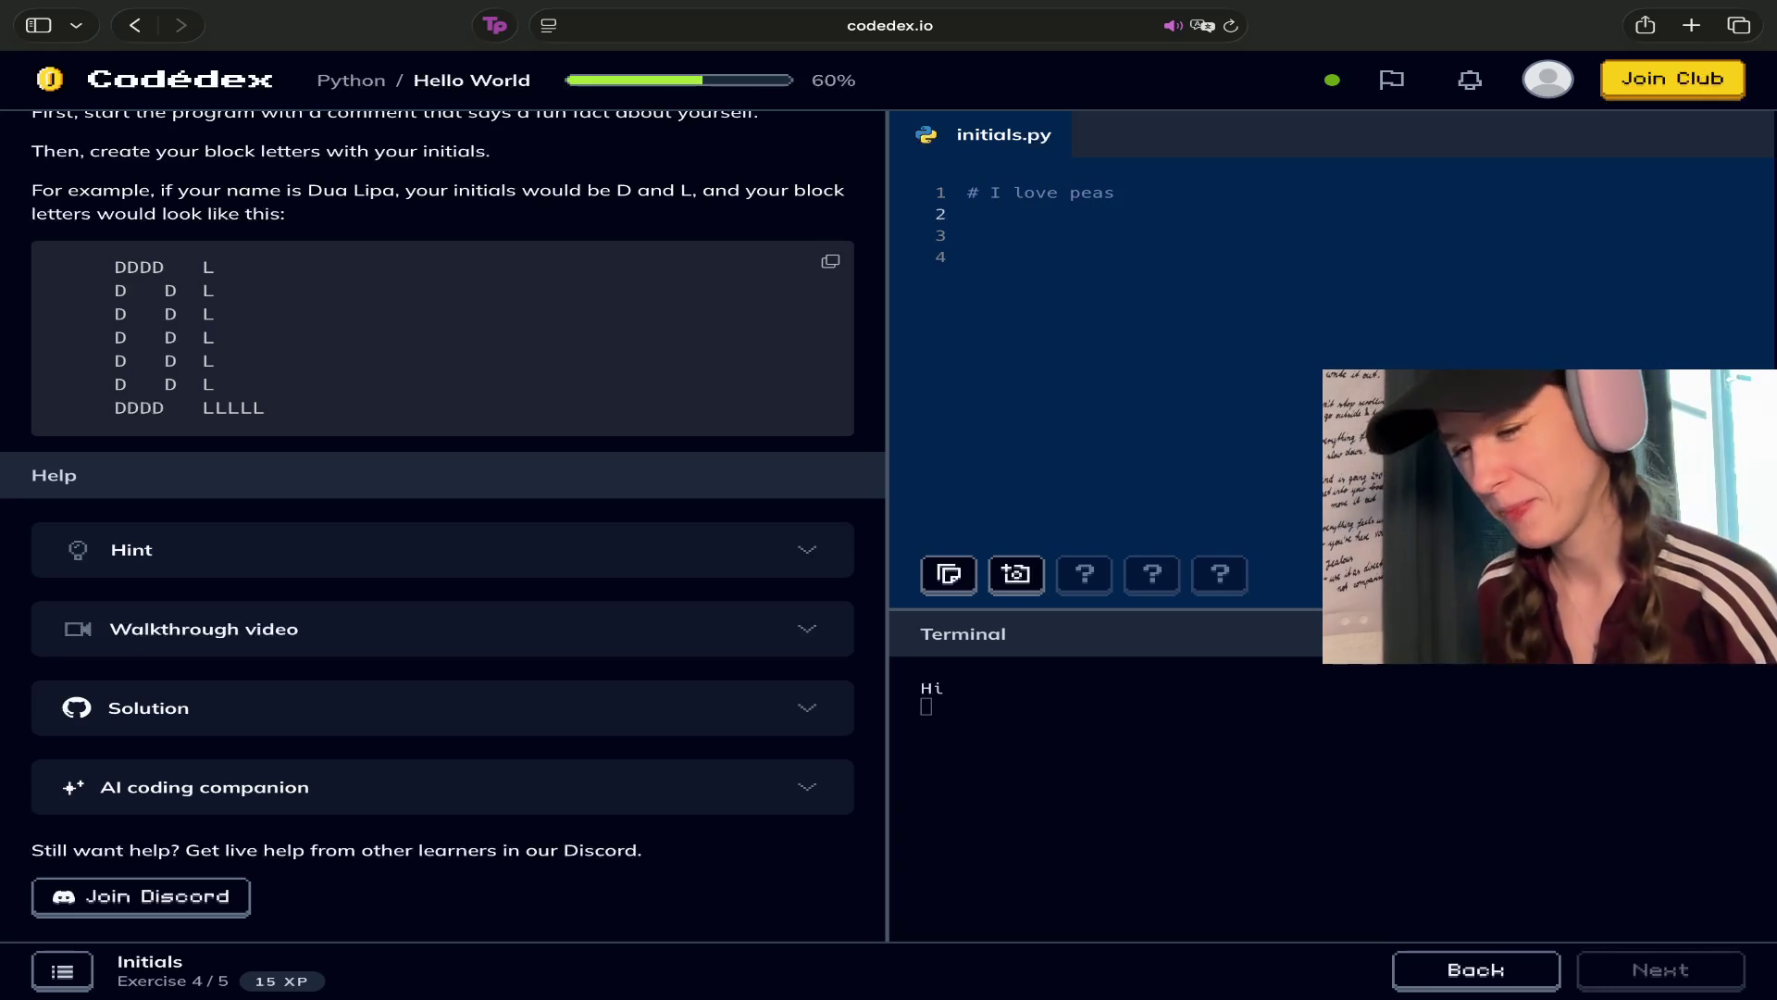
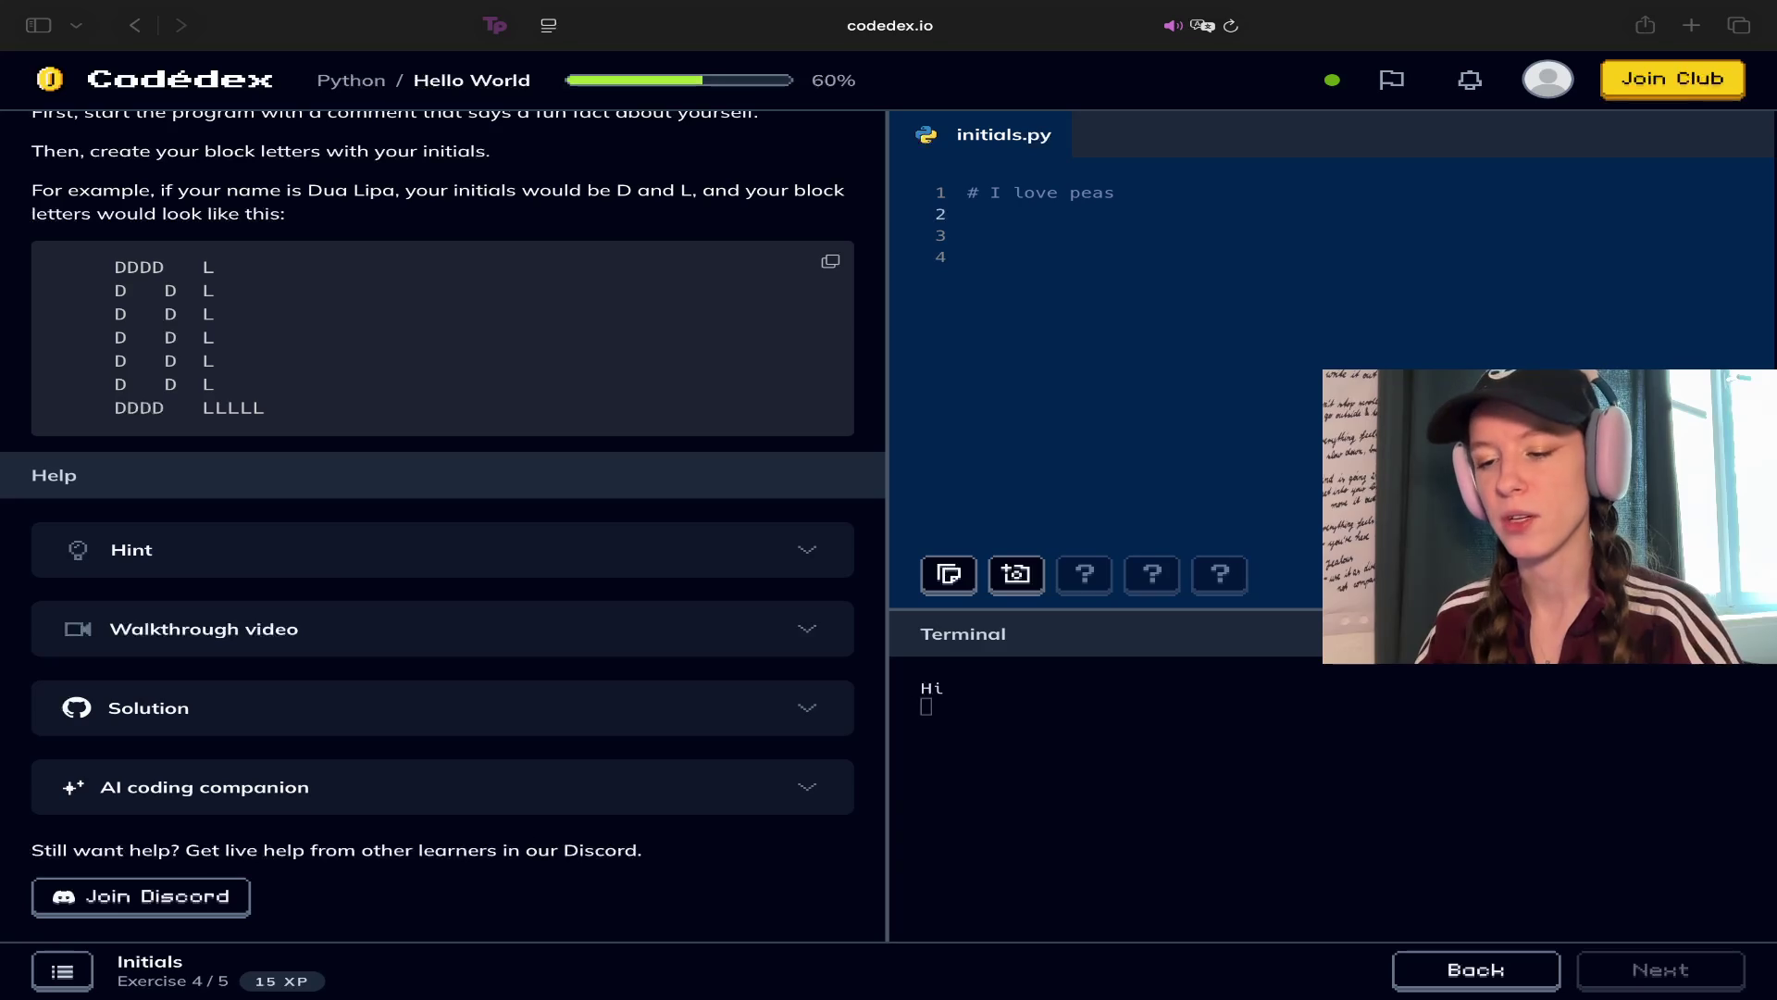
Type capital P's at the start of the lines below the comment, beginning the P's stem
left_click(786, 398)
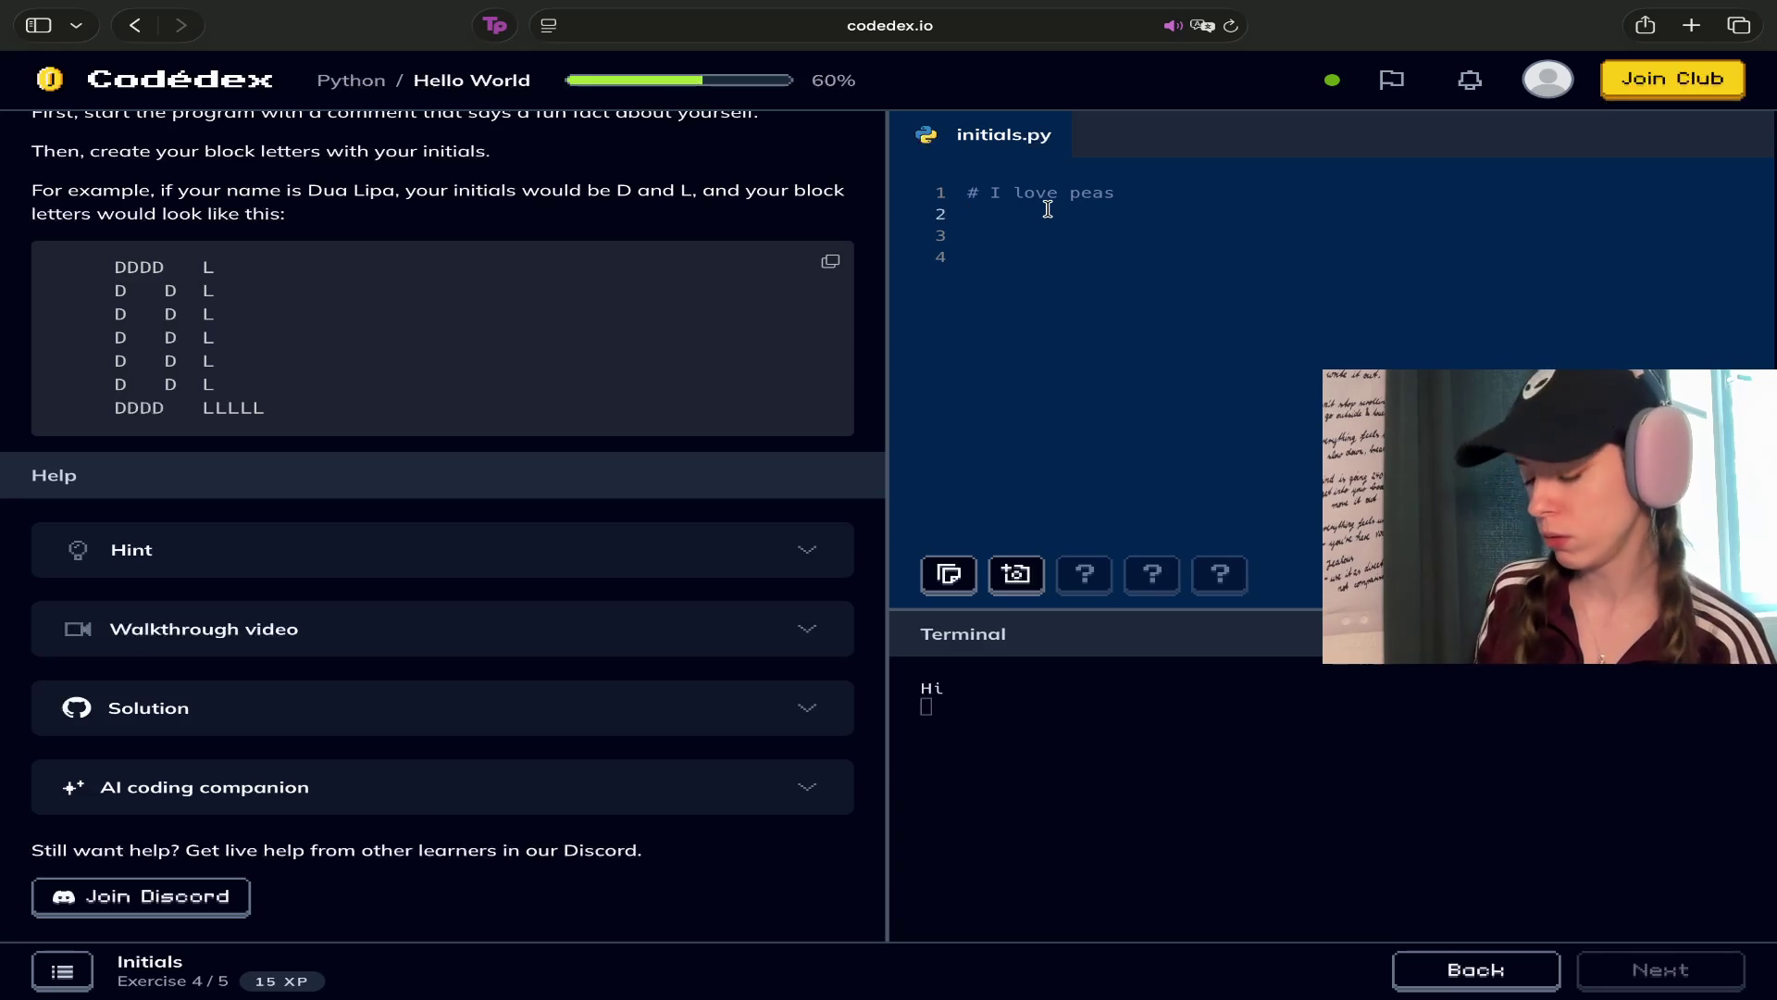
type("PP")
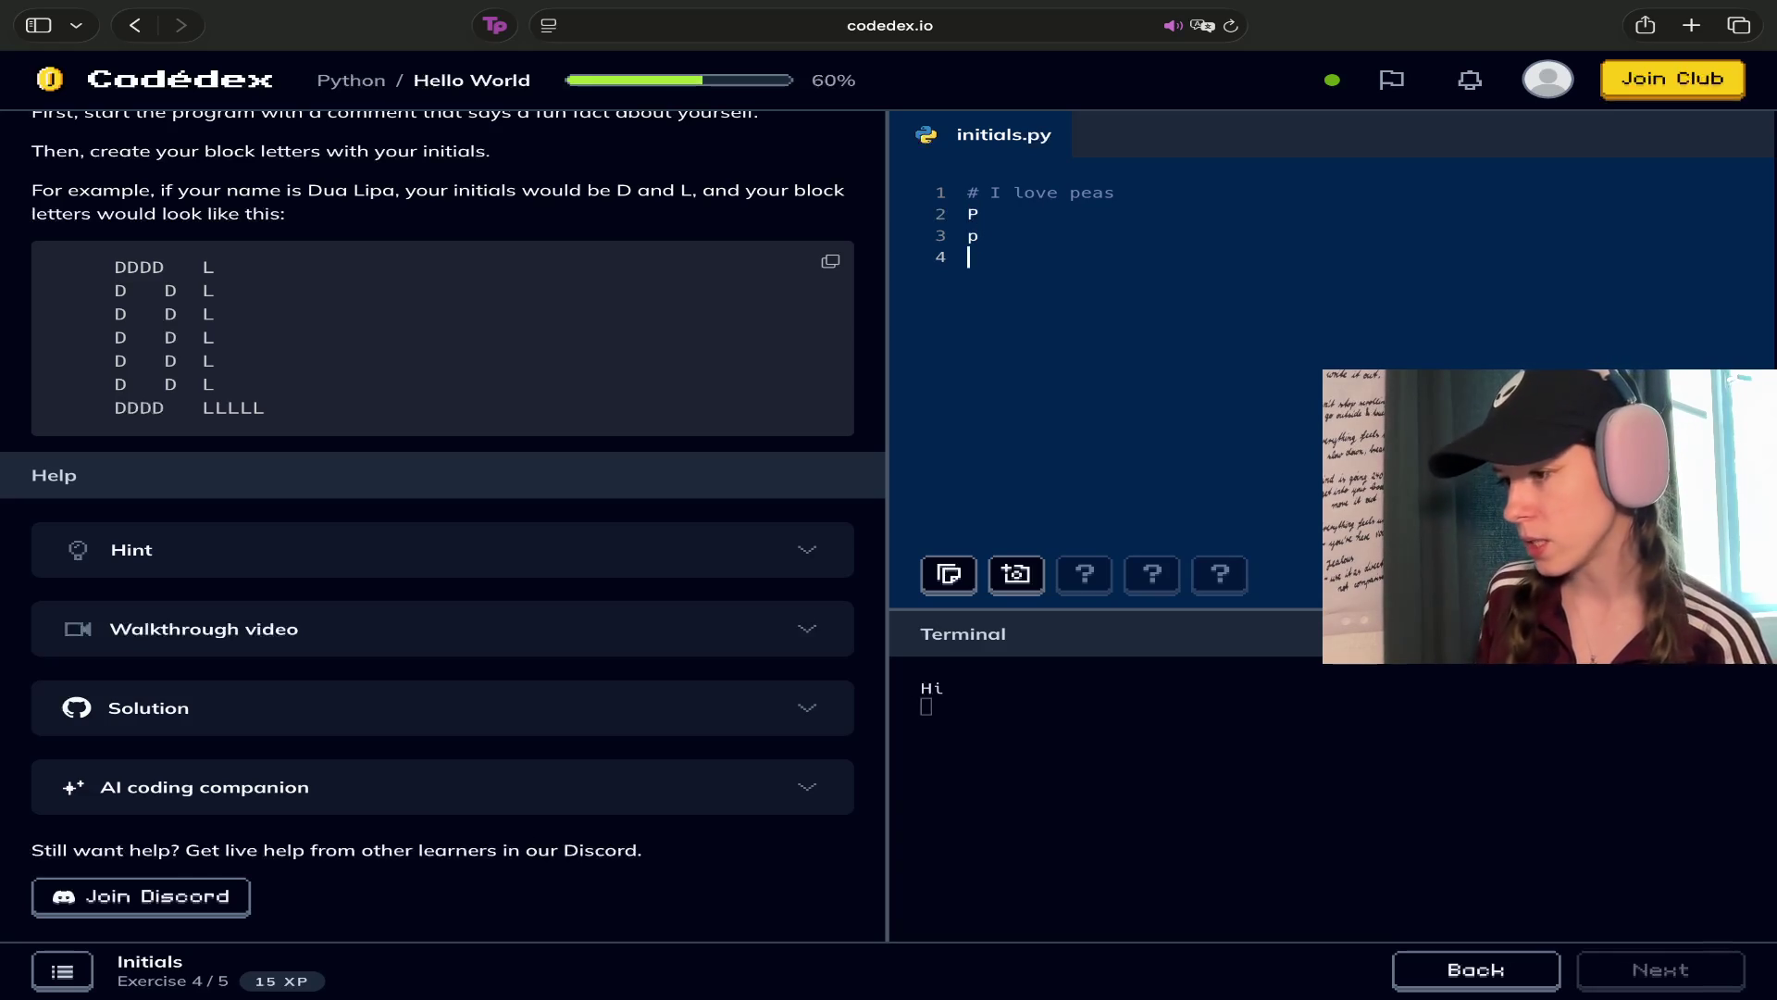
key("BackSpace")
type("P ")
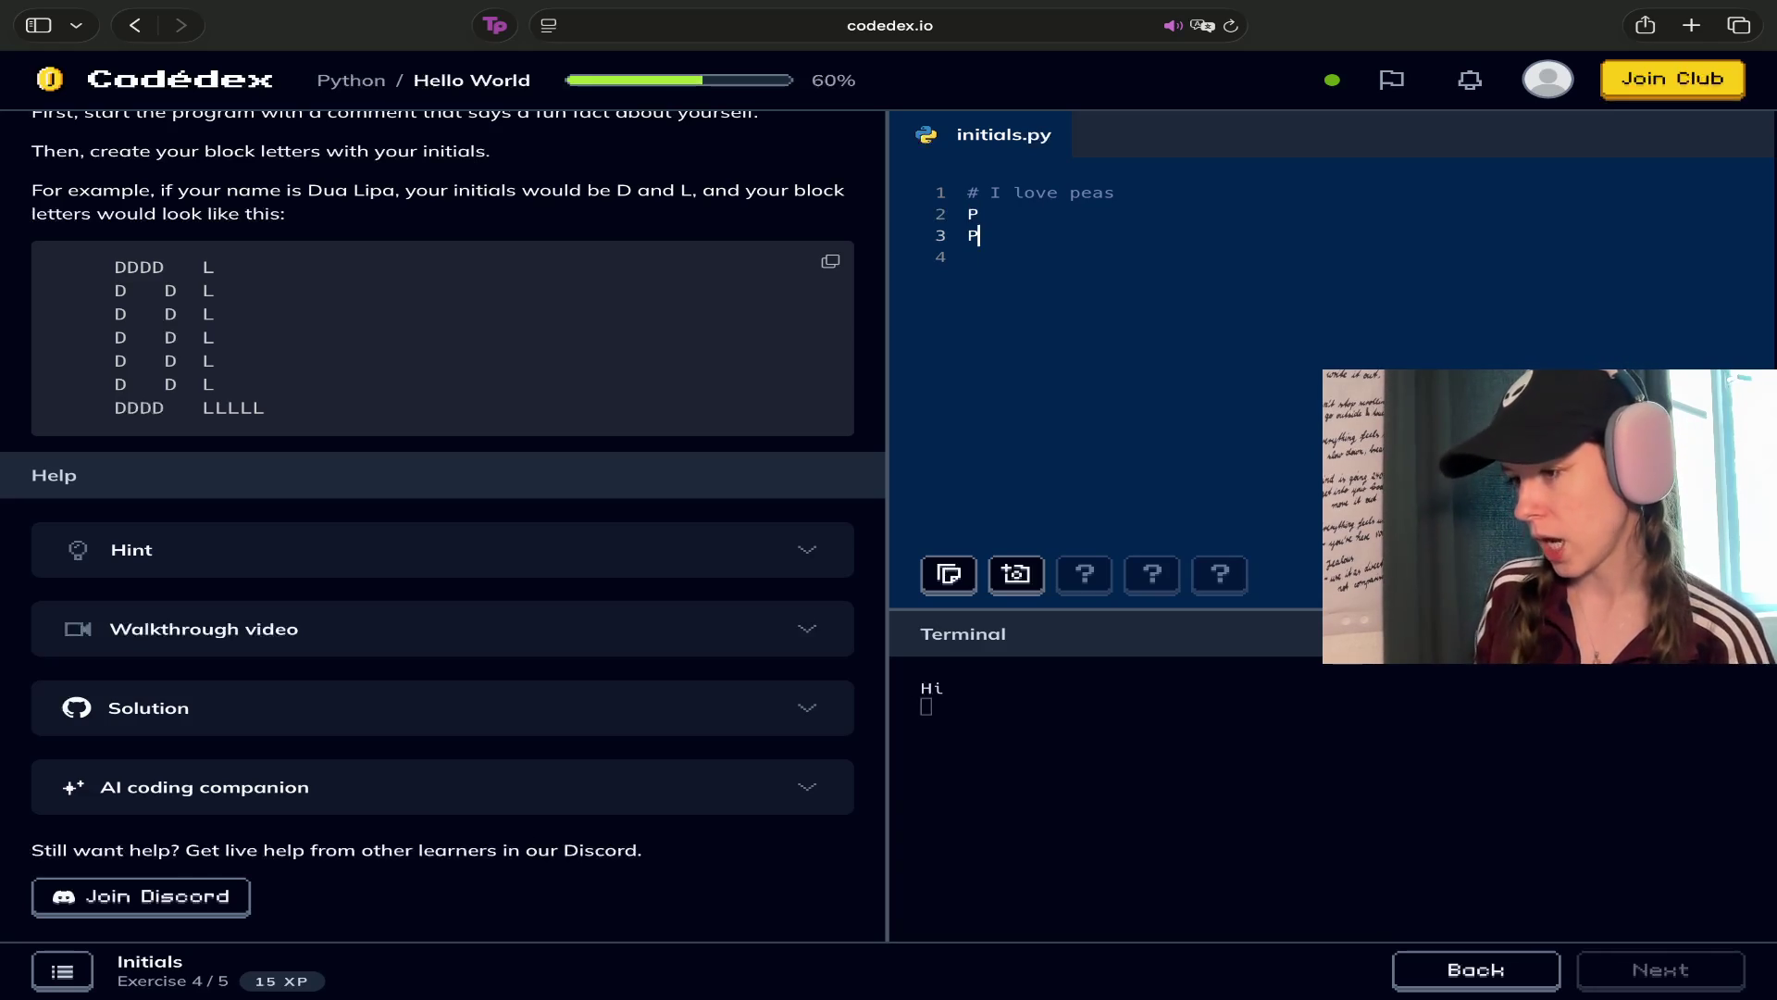
type("P")
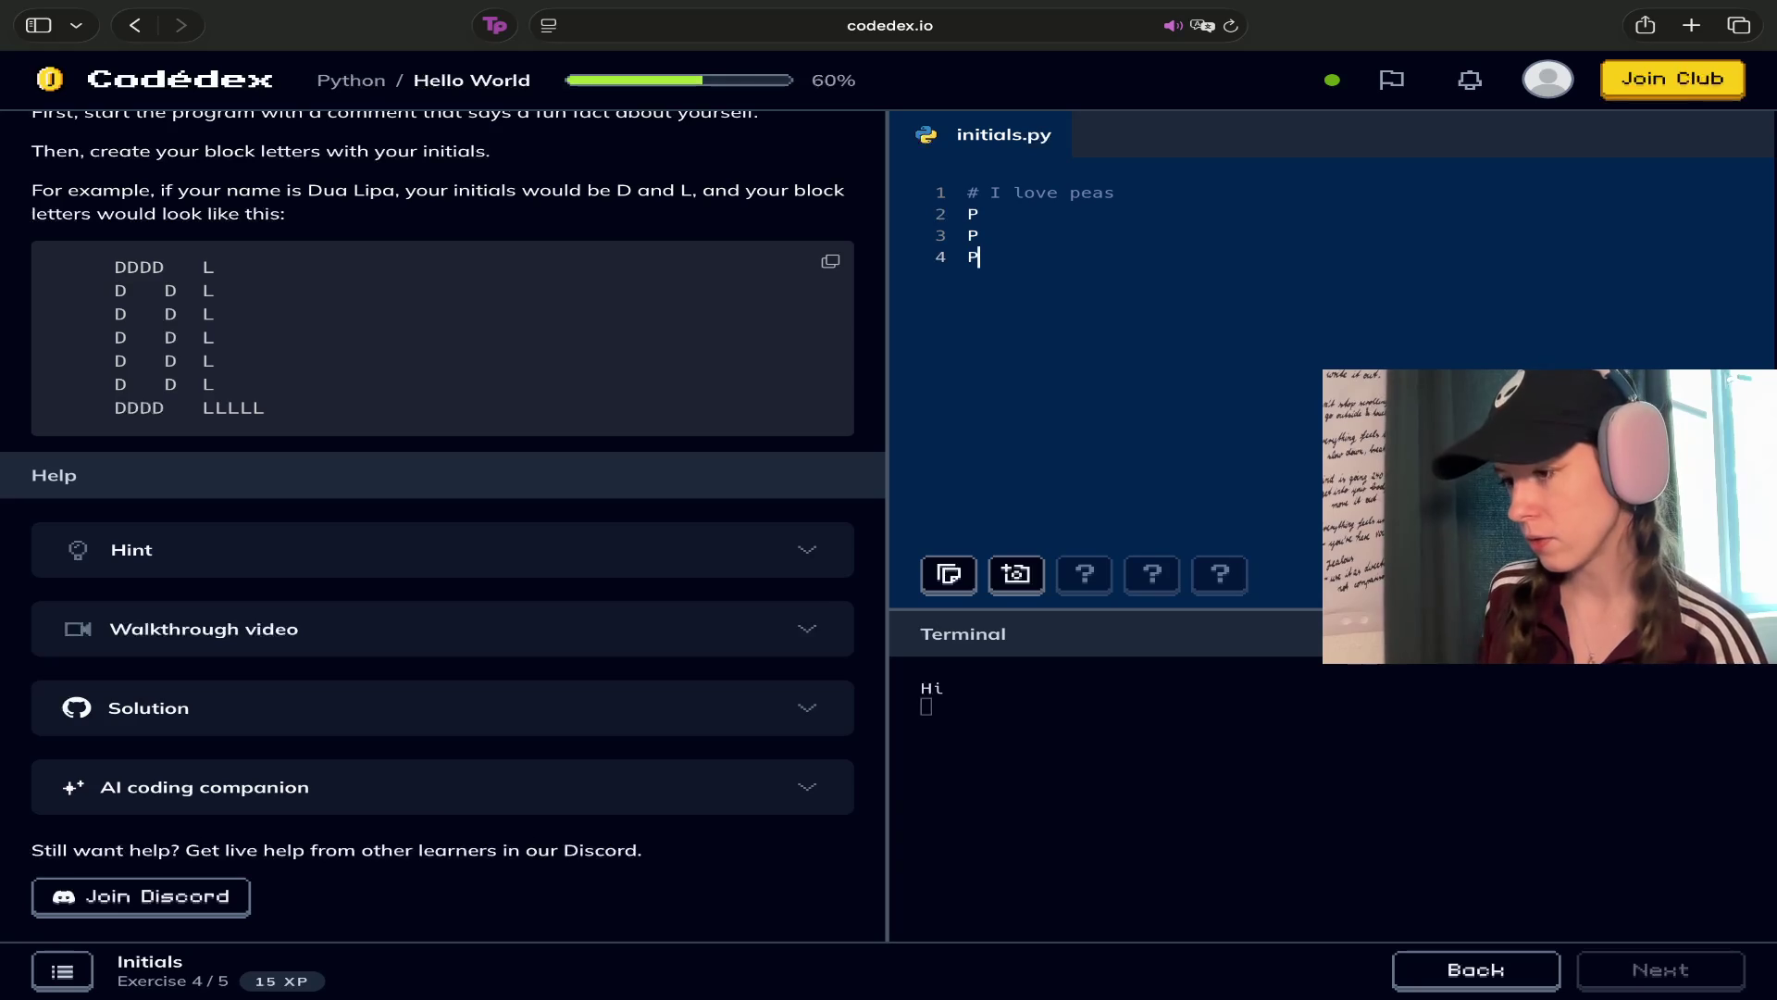
key("Return")
type("P")
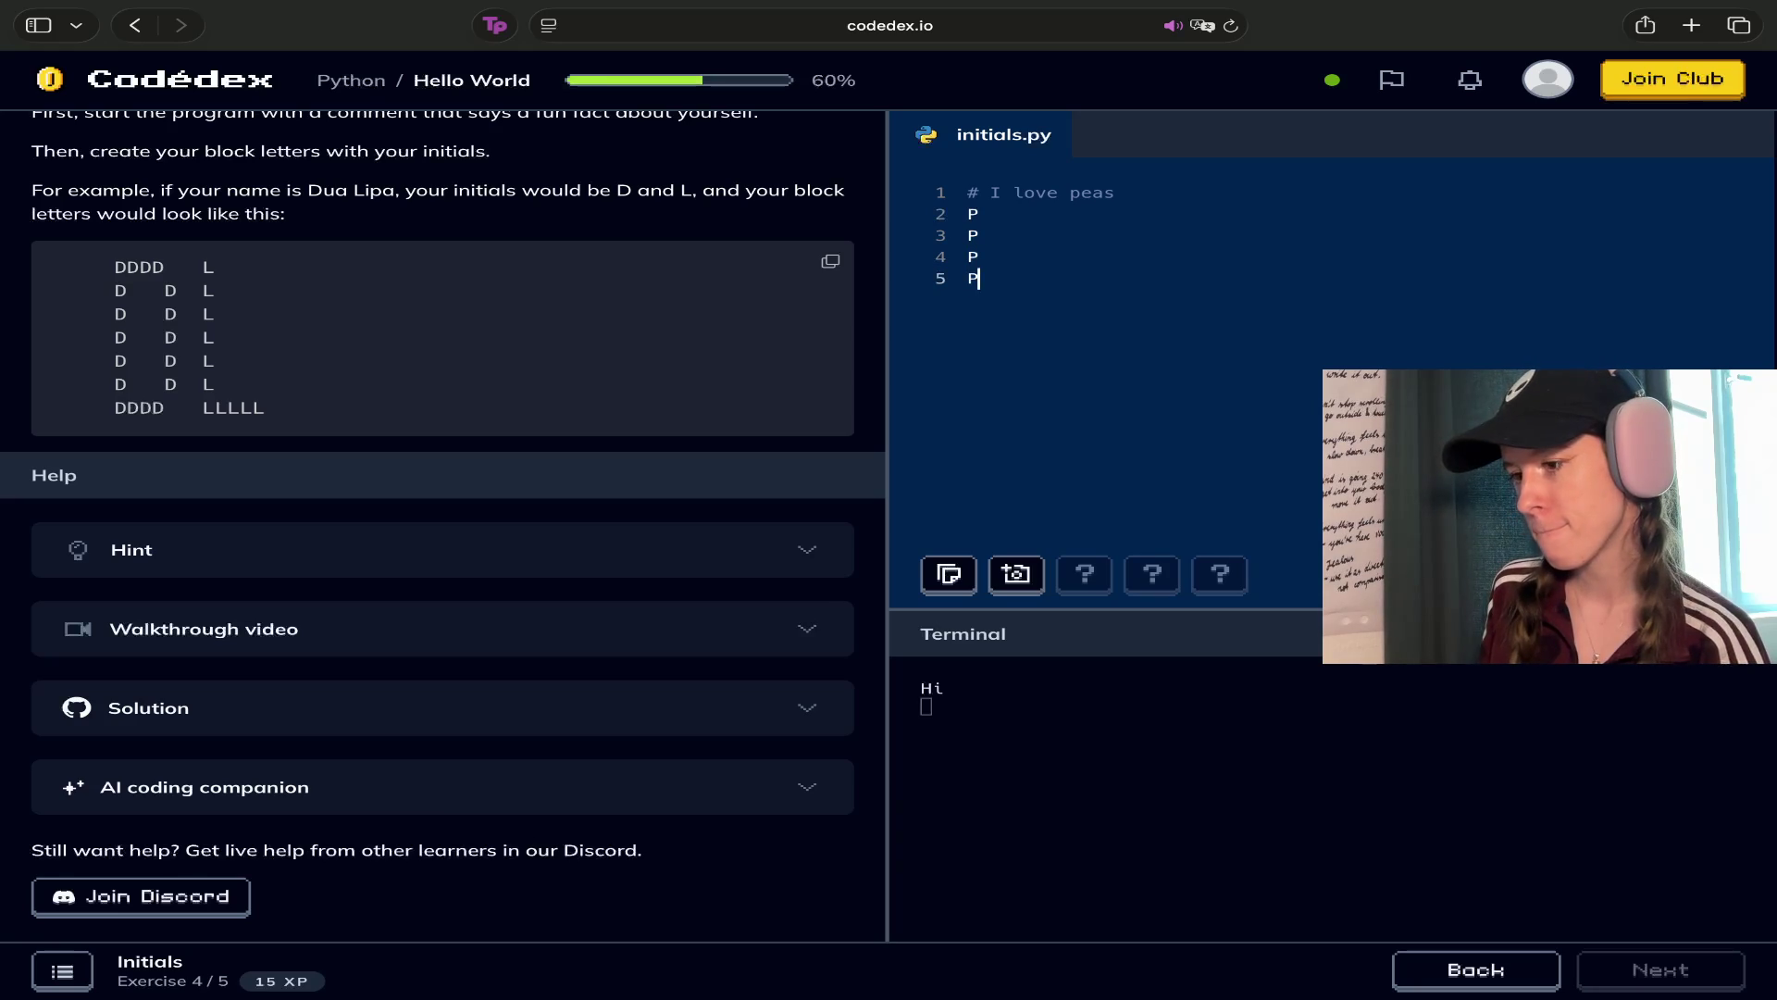
key("Return")
type("P")
Continue the P column down to line 9 and extend line 2 into the letter's top
key("Return")
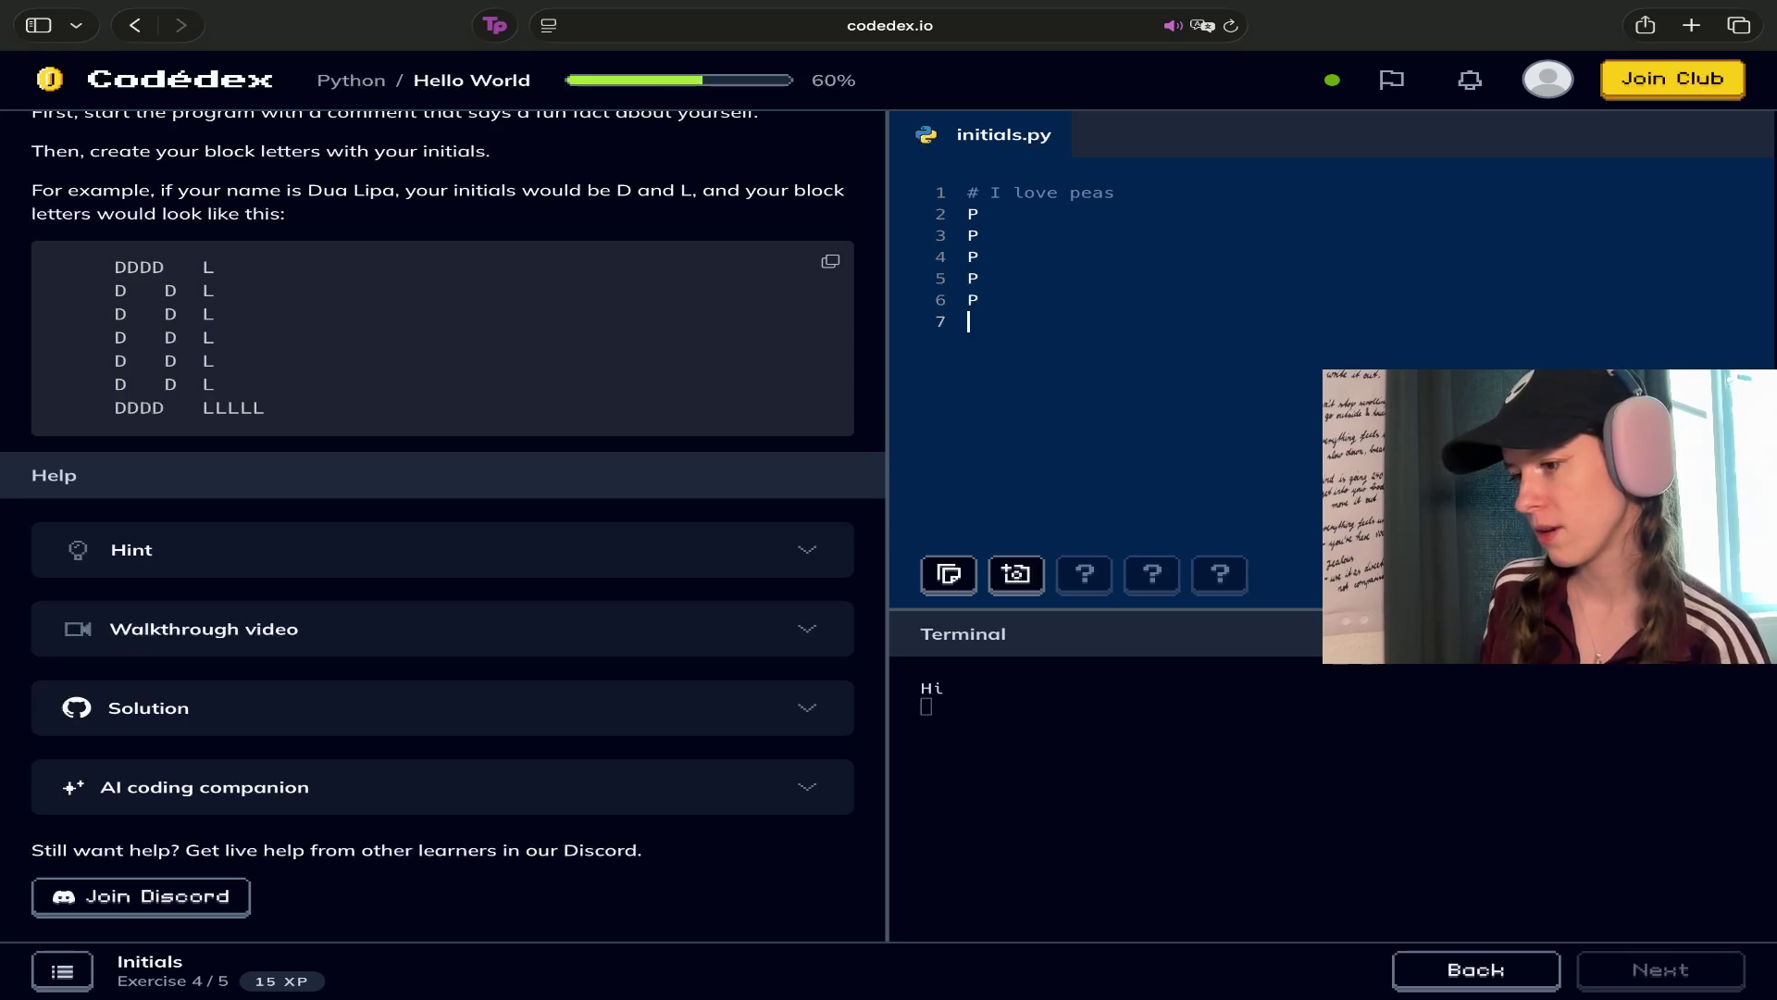
type("P")
key("Return")
type("P")
key("Return")
type("P")
key("Up")
key("Up")
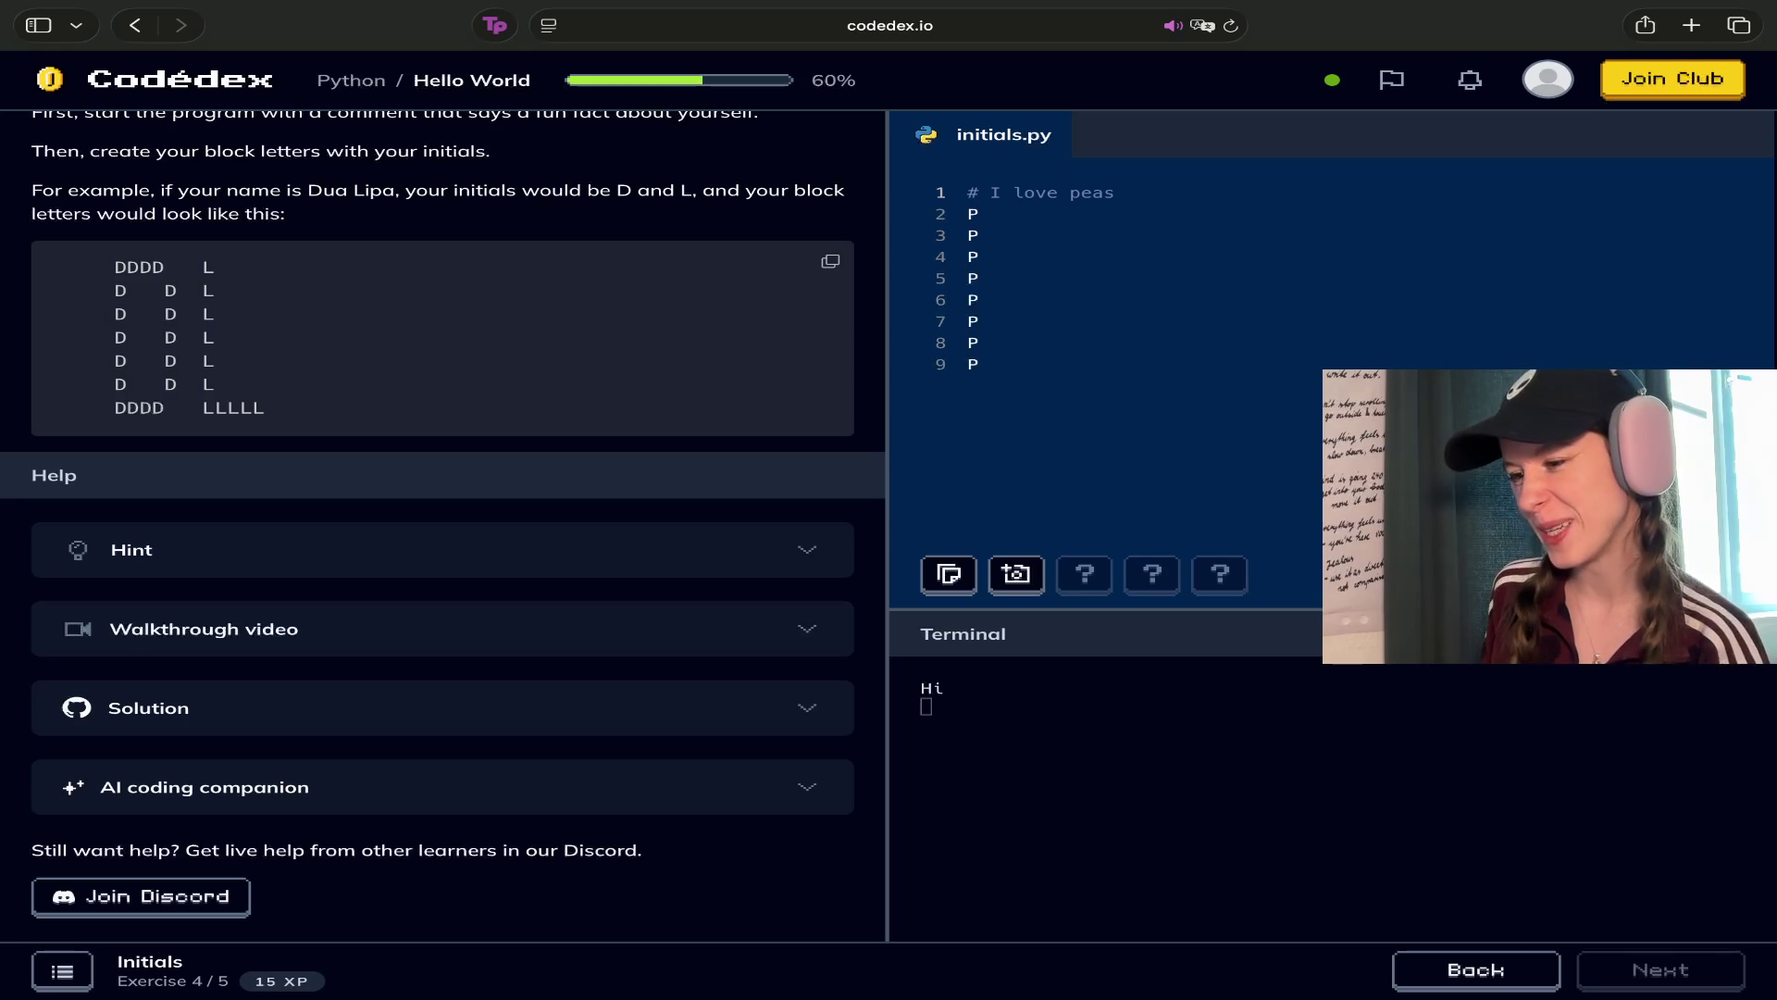
type("PPP")
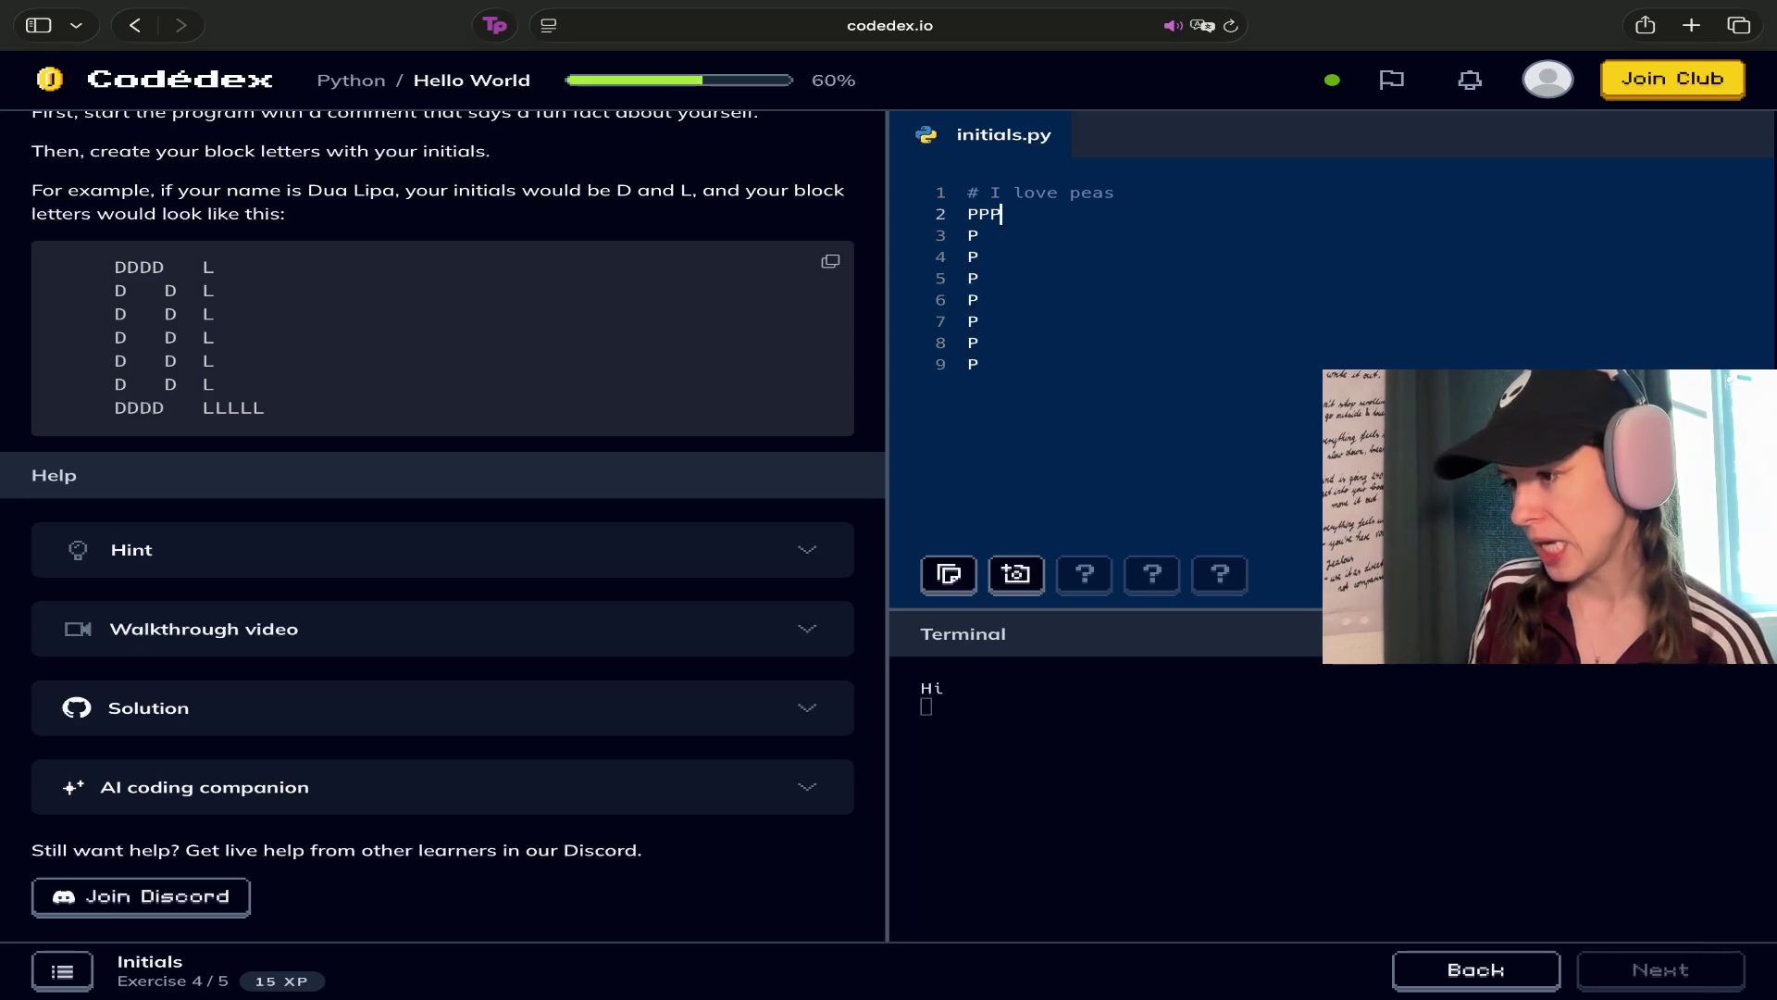
type("PP")
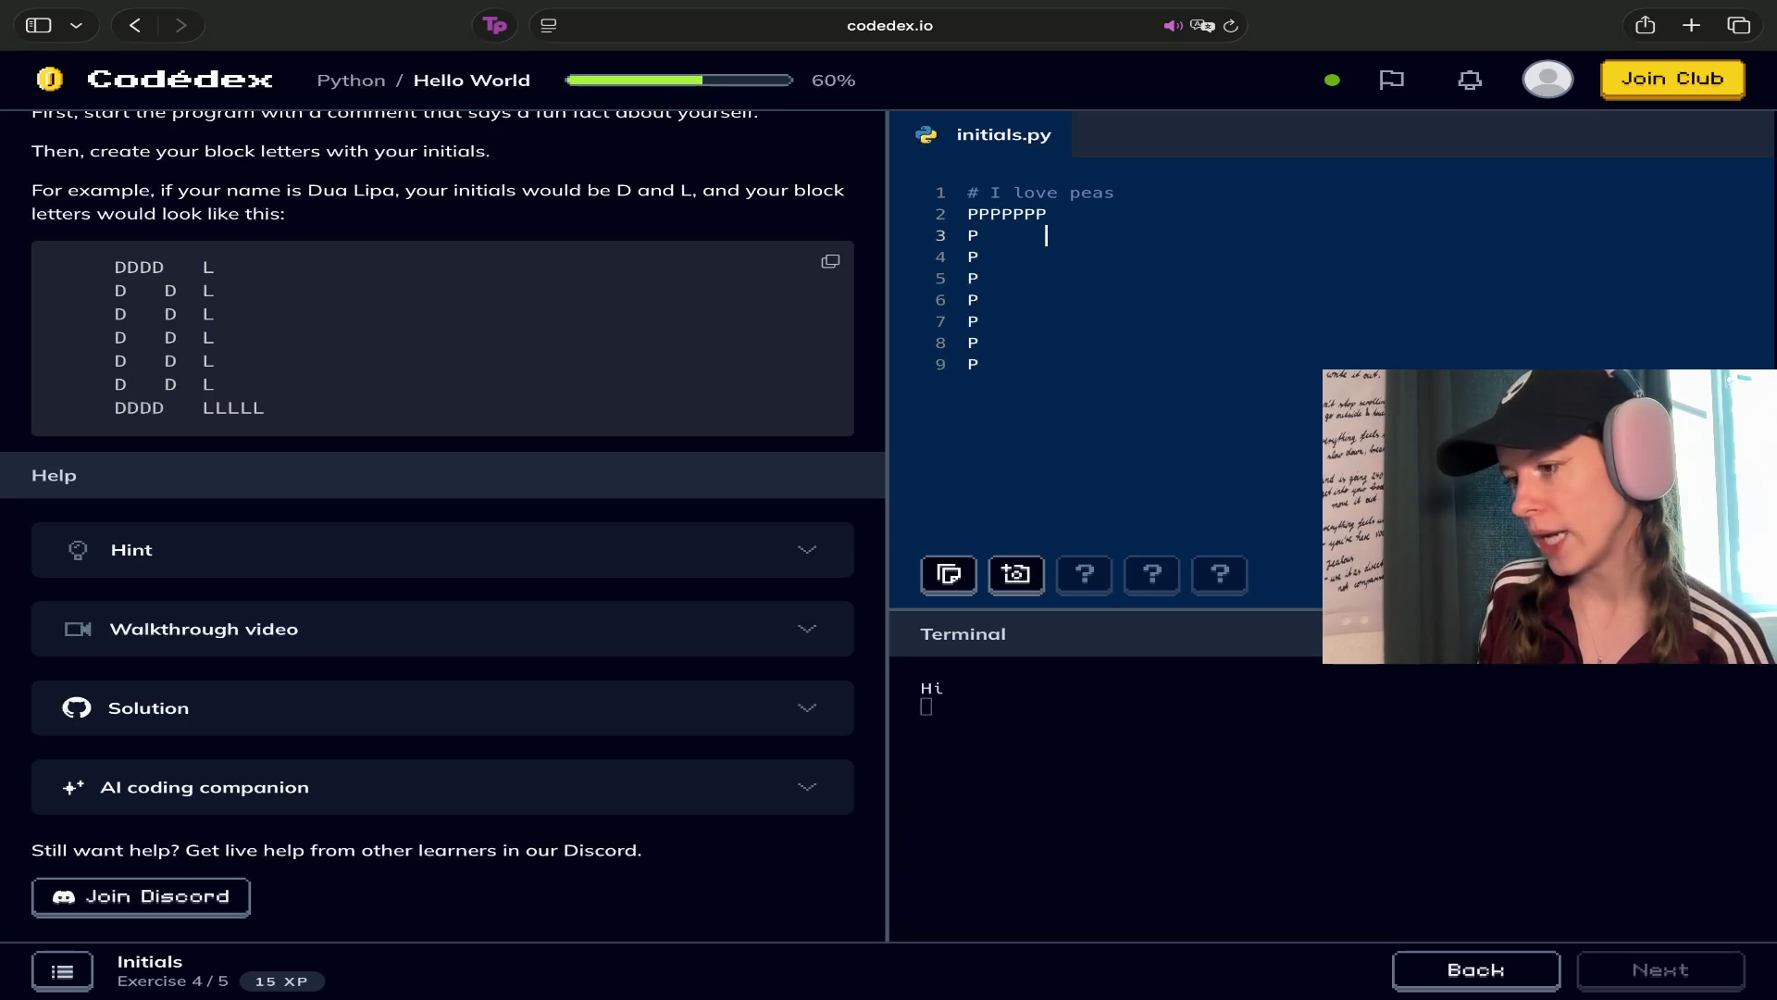
type(" P      P")
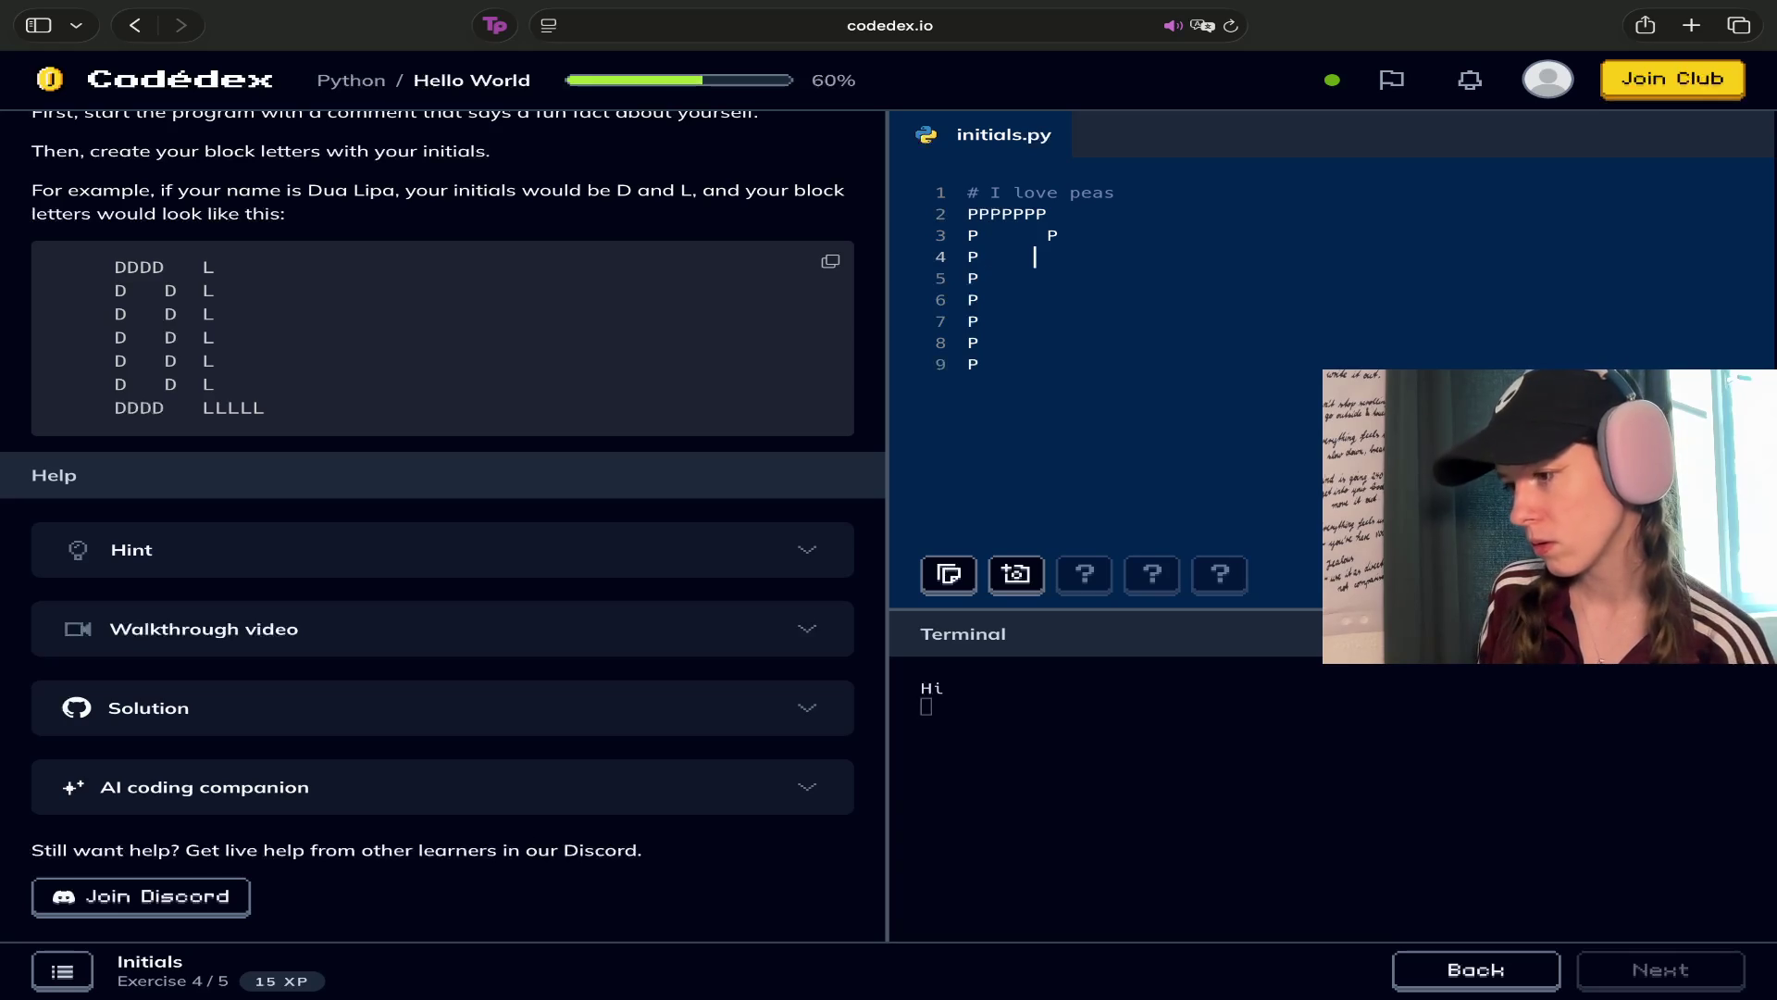
type(" P     P")
Correct the stray P's on lines 5 and 6 of the block P
key("Down")
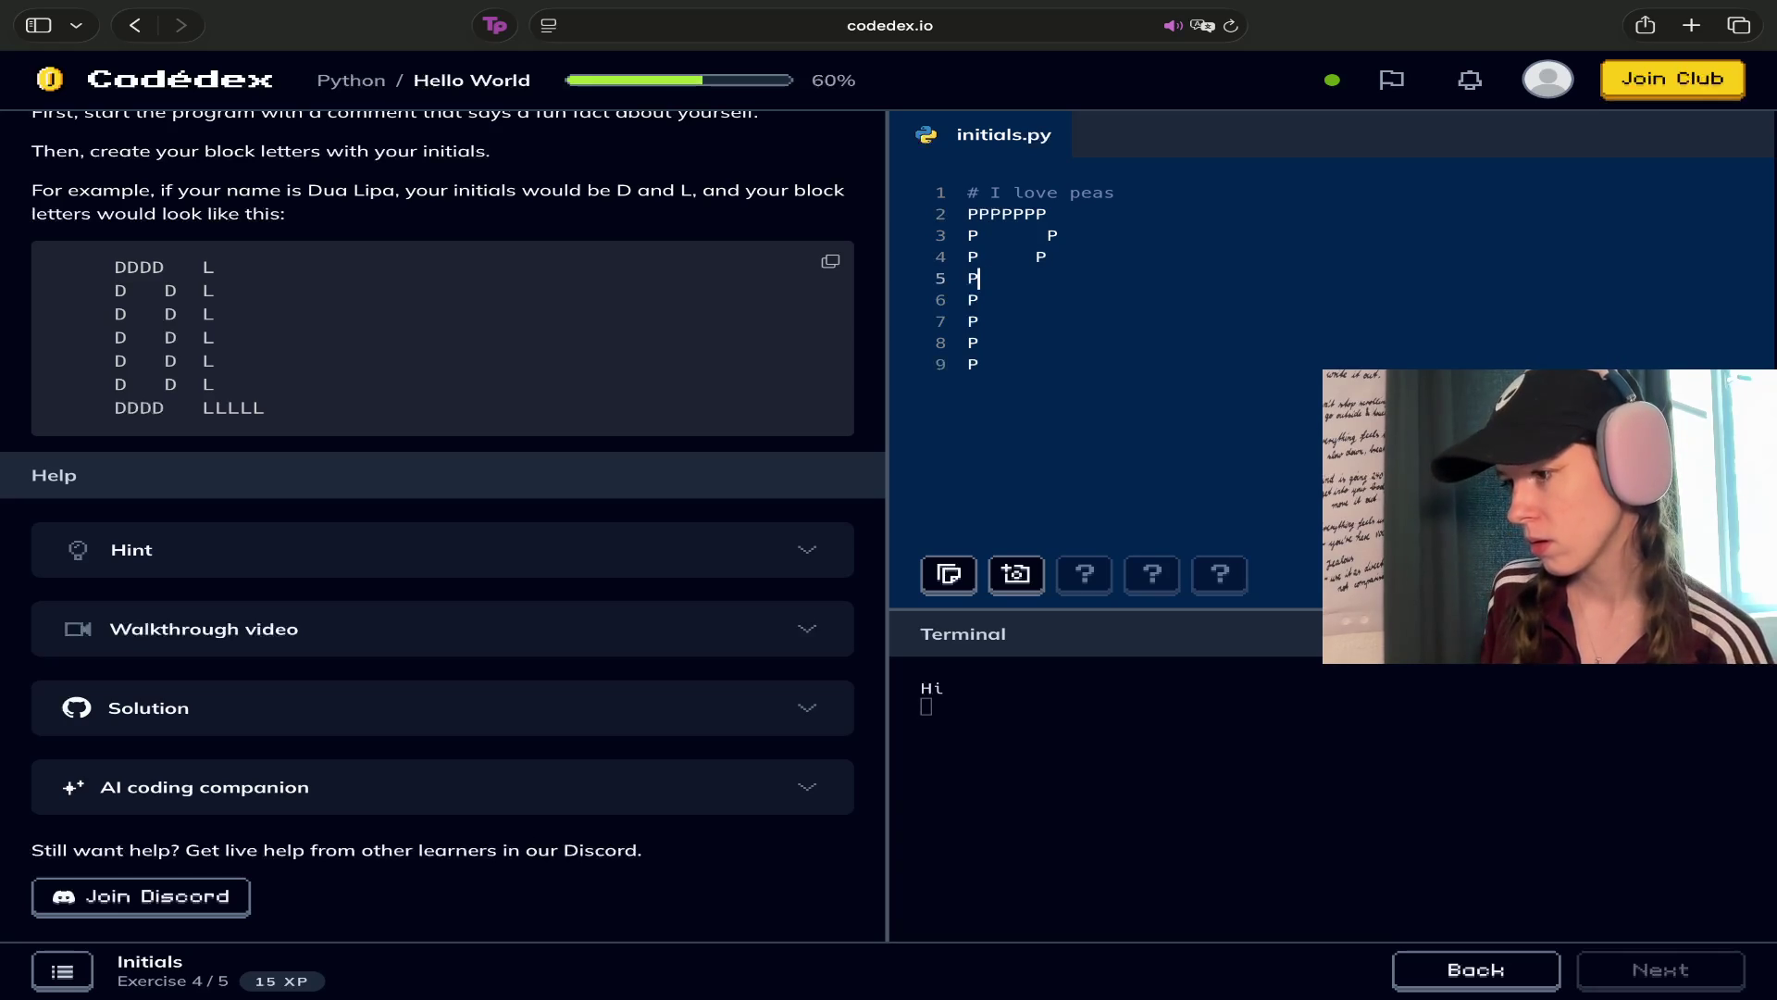
type("    P")
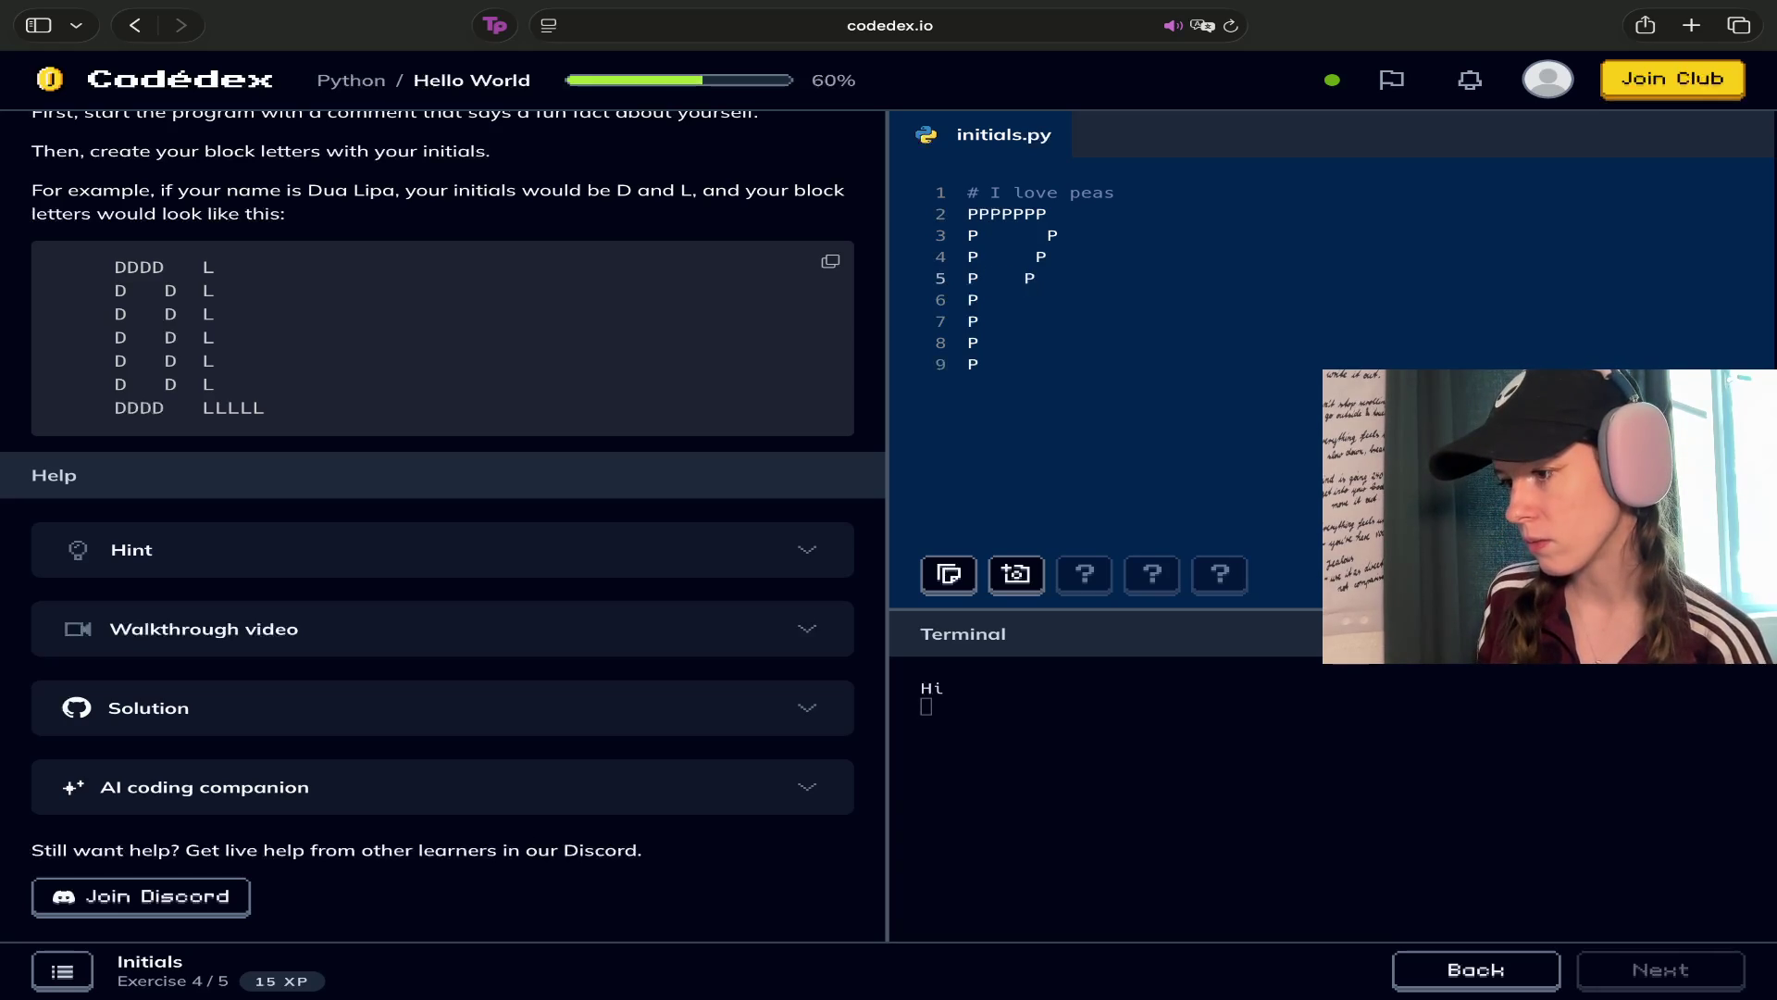
key("BackSpace")
key("BackSpace")
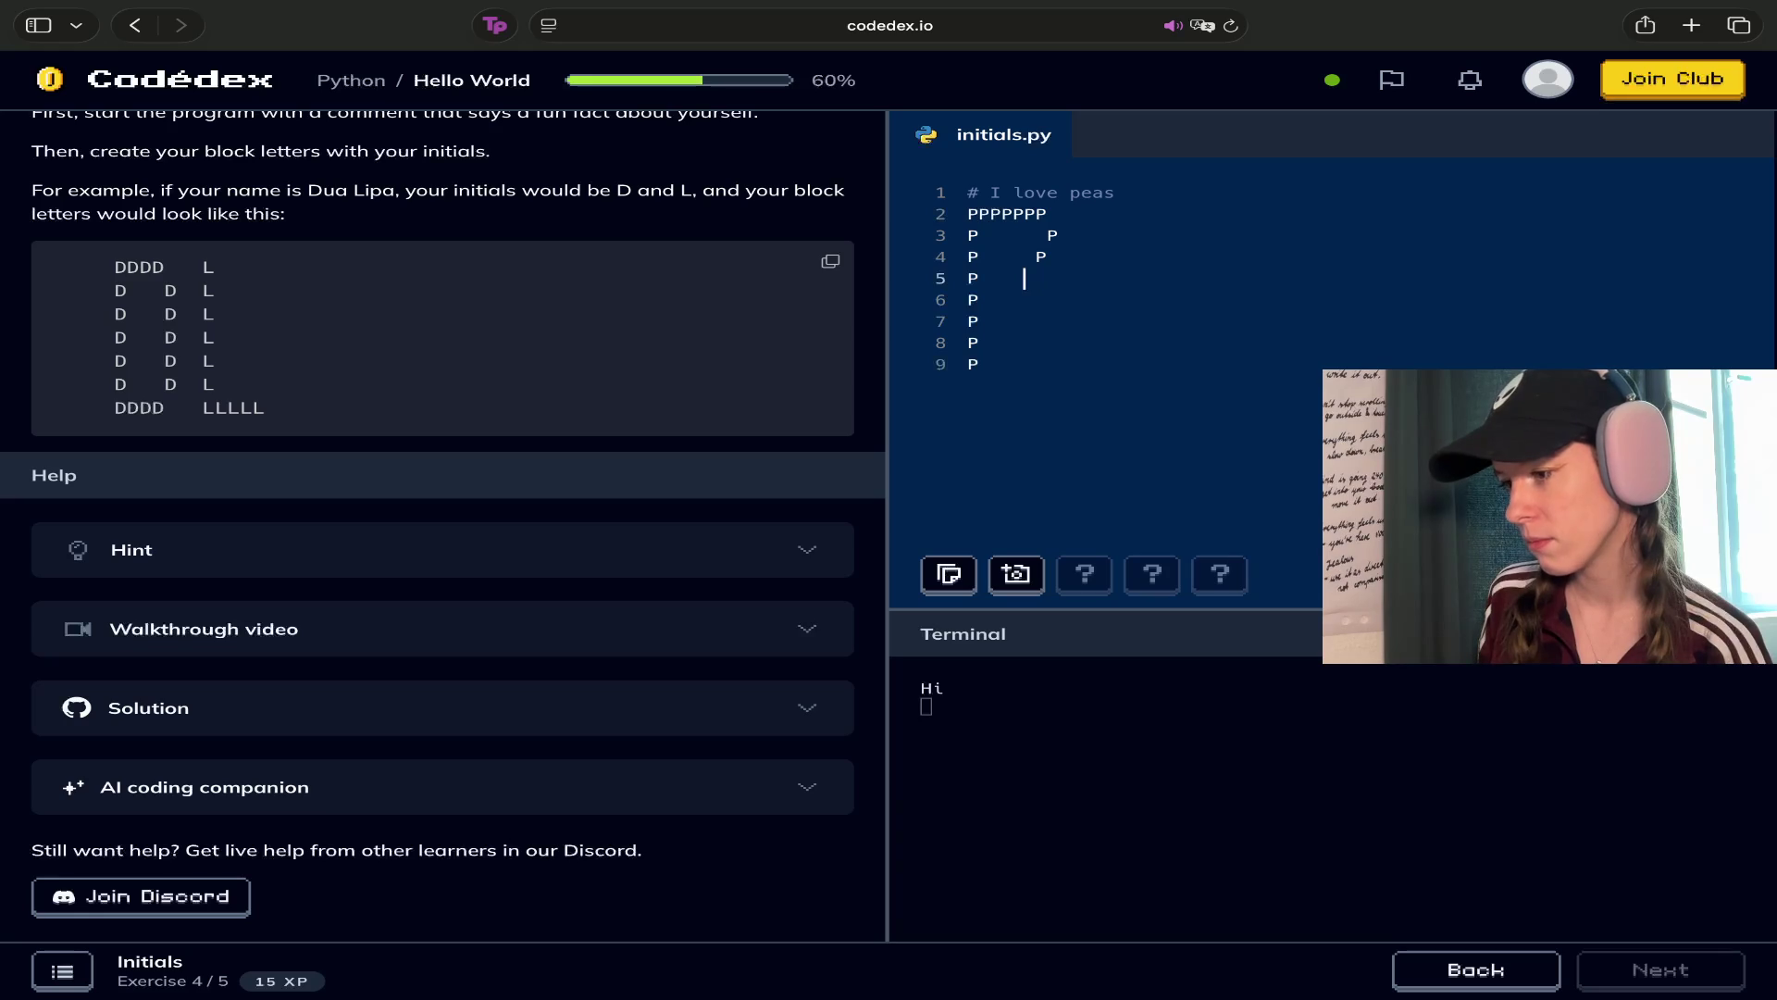
type("P")
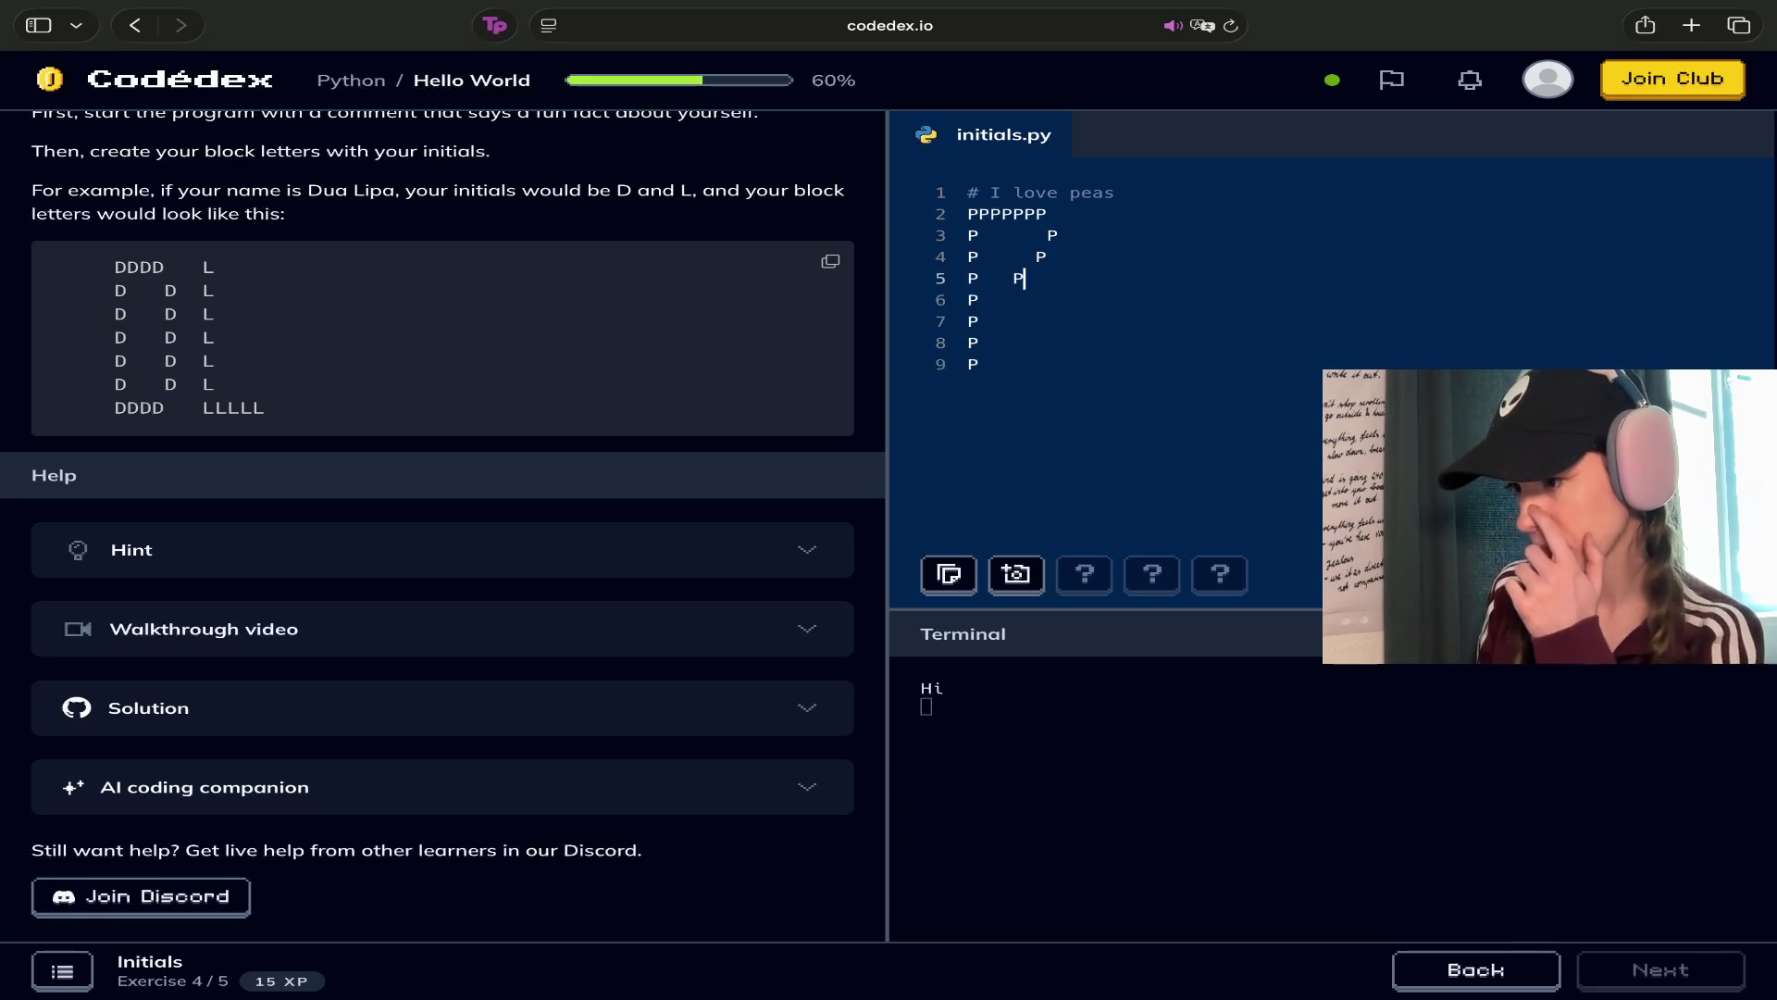
left_click(968, 300)
left_click(968, 278)
key("Right")
key("Right")
key("Right")
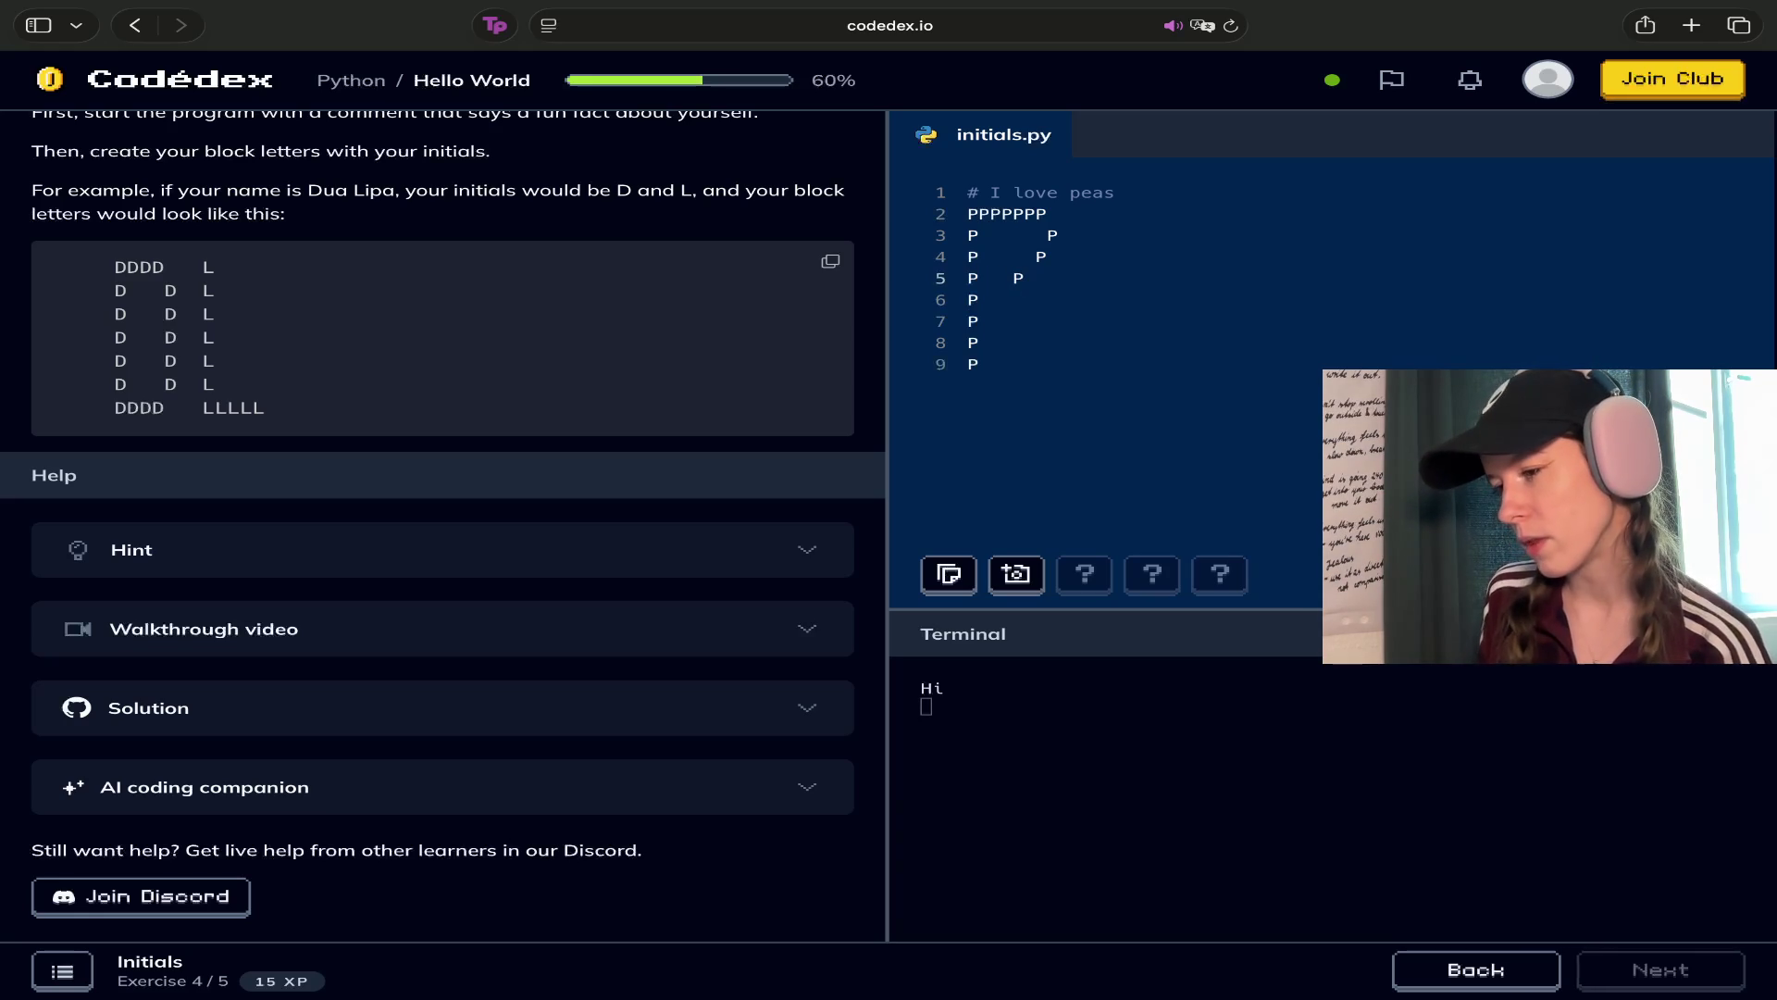
key("Left")
Align the right-side P's on lines 3–4 and close the bowl with 'PPPP' on line 5
key("Down")
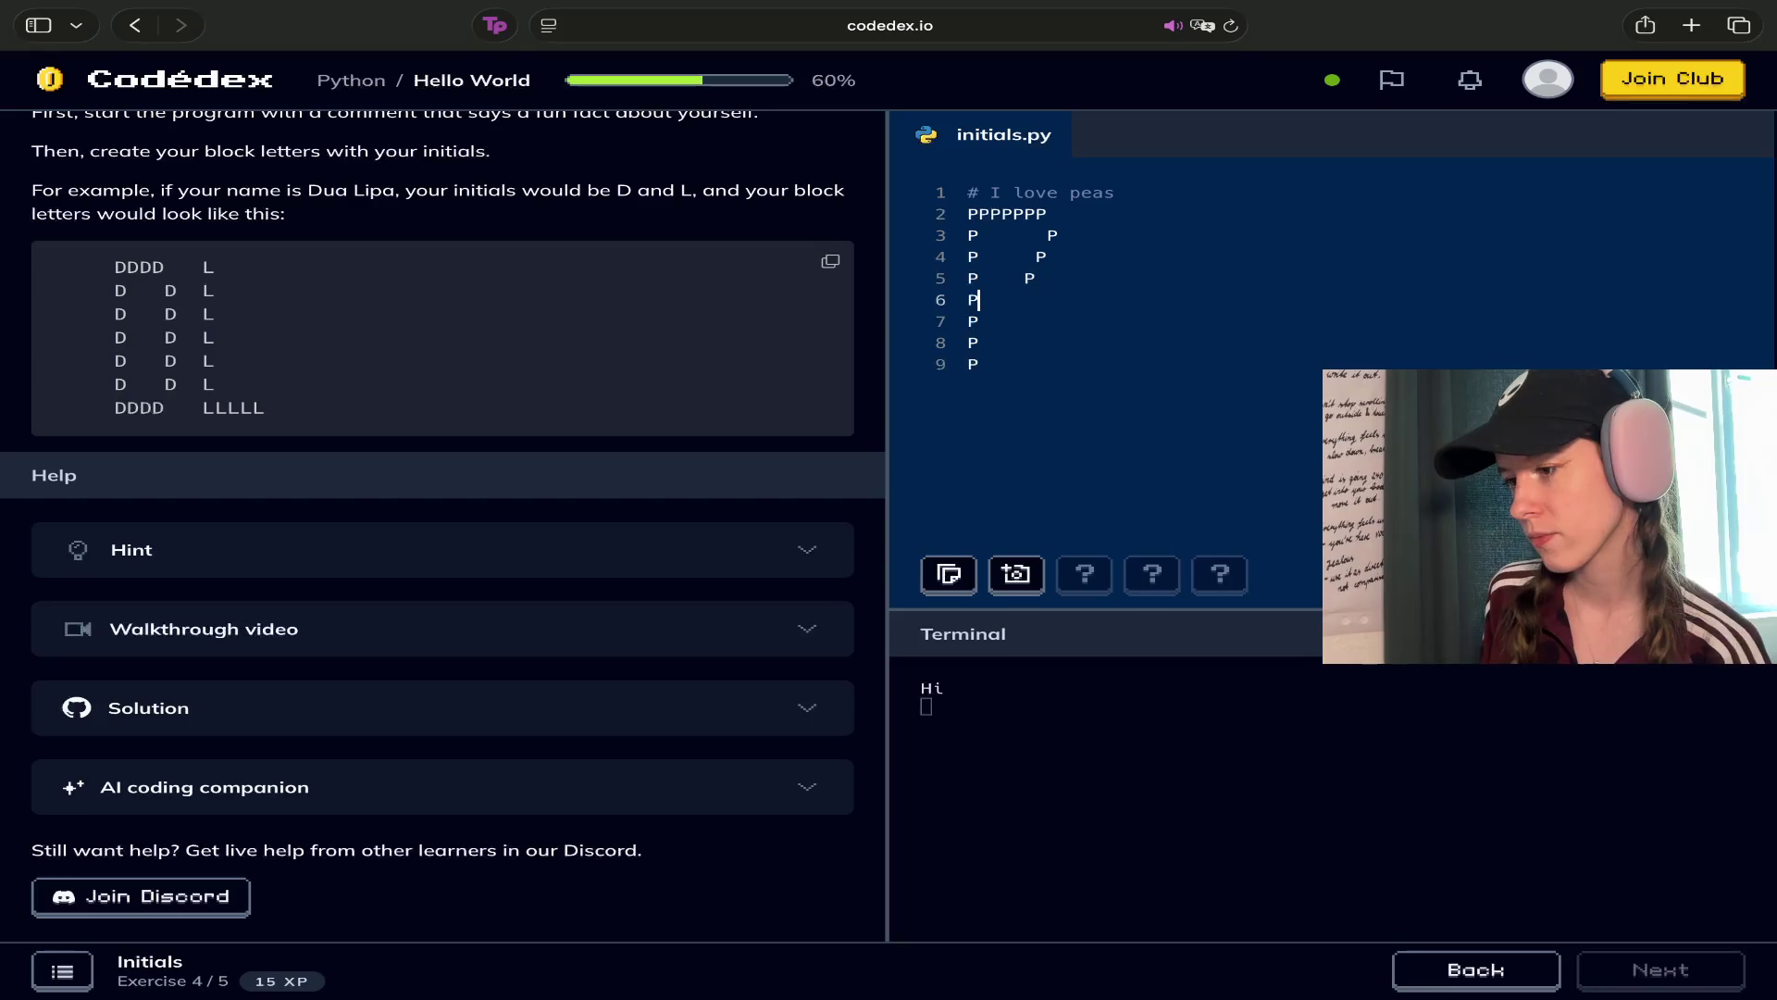
type("   P")
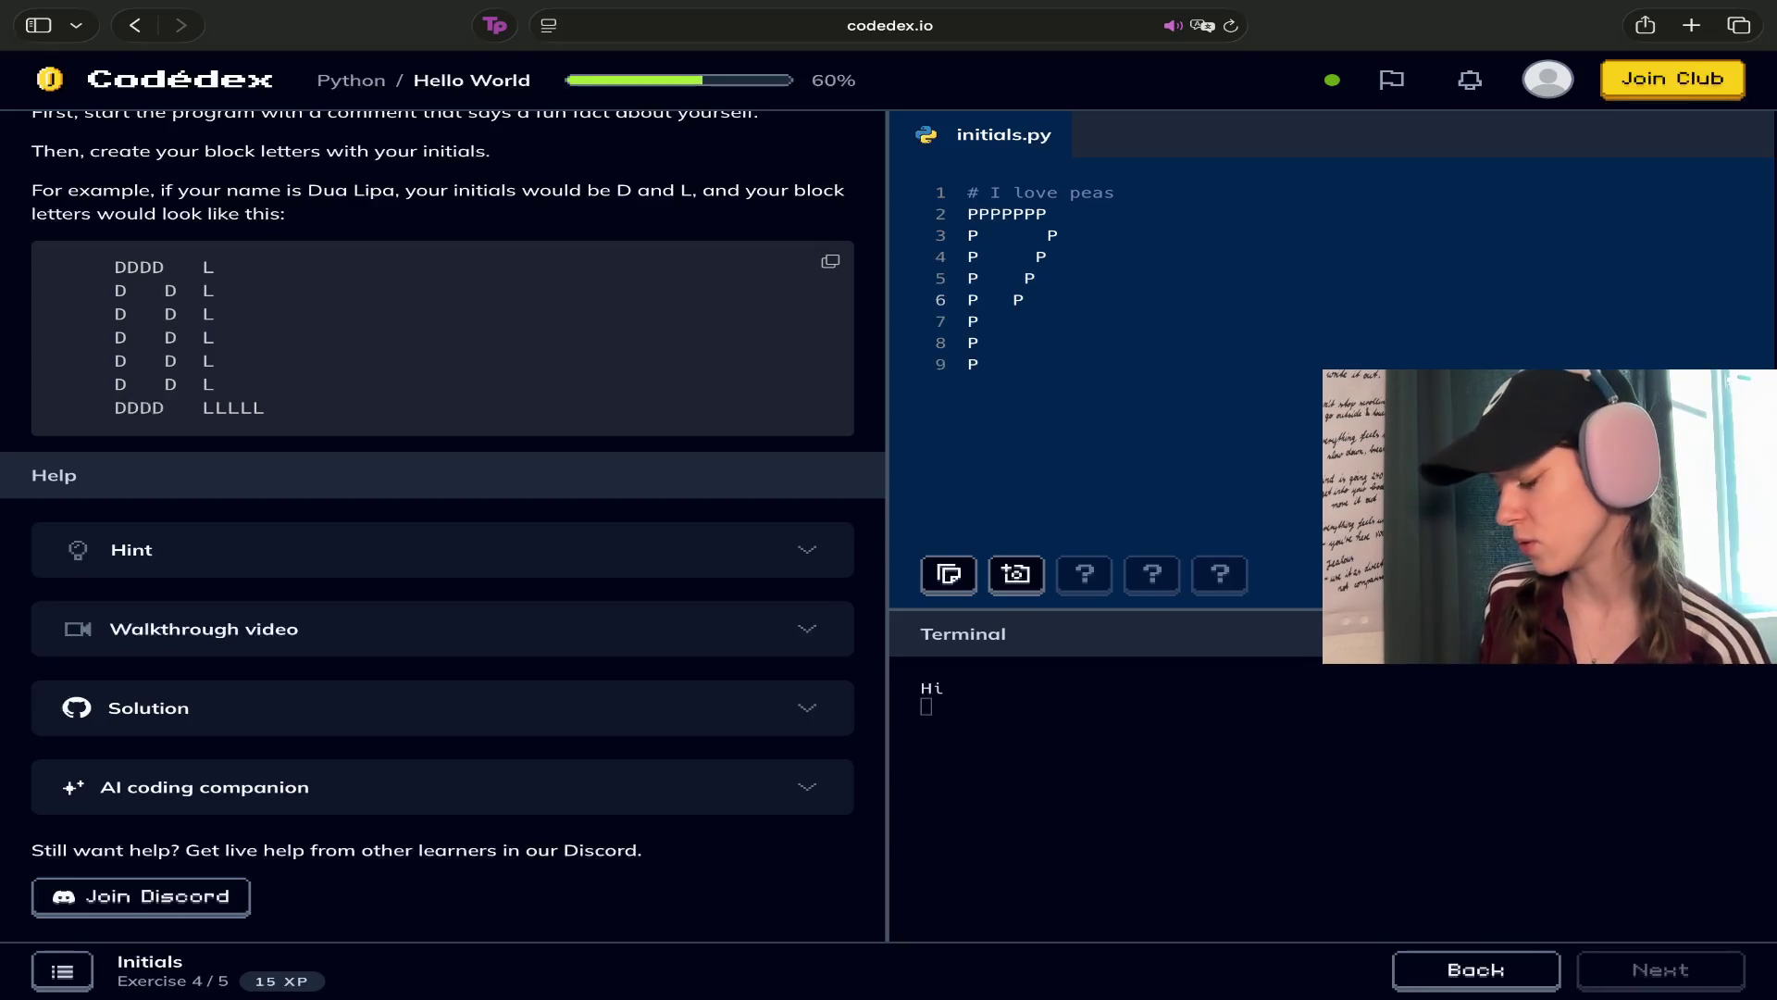
key("Delete")
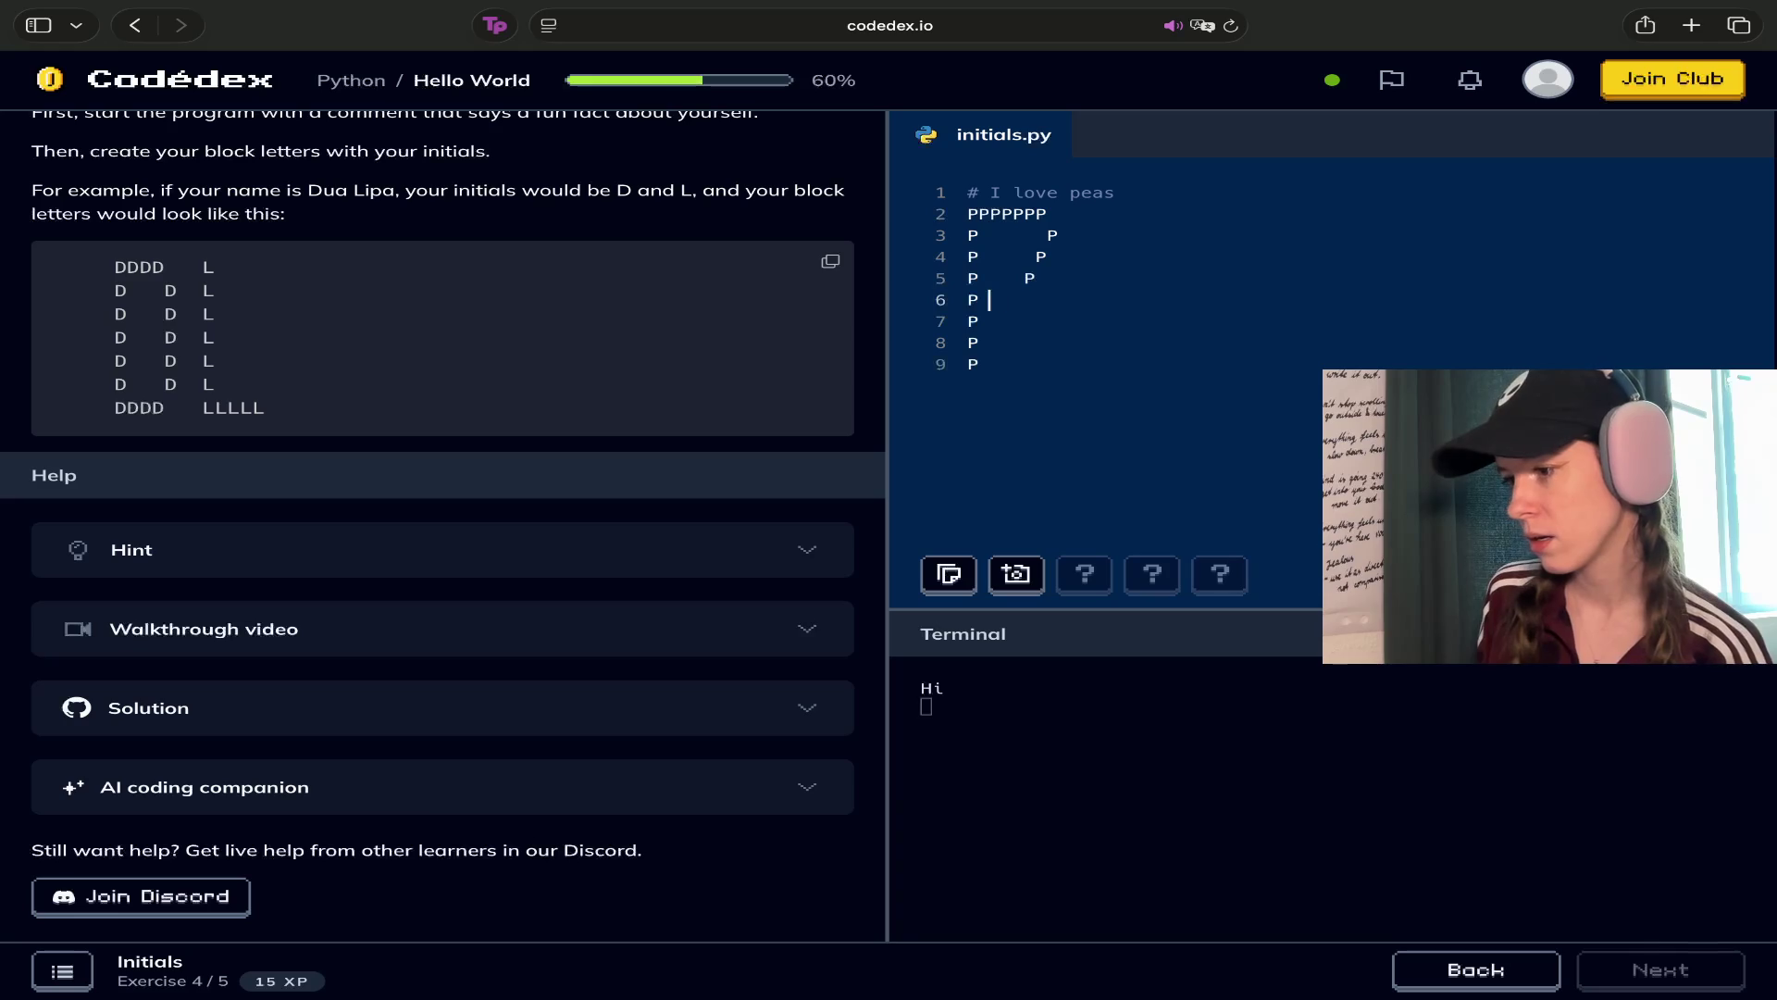
key("Right")
key("Right")
key("Right")
key("Up")
key("Down")
key("Left")
key("BackSpace")
key("BackSpace")
key("BackSpace")
Try a row of P's on line 5, then cut it back to a single P
type("PPPPPP")
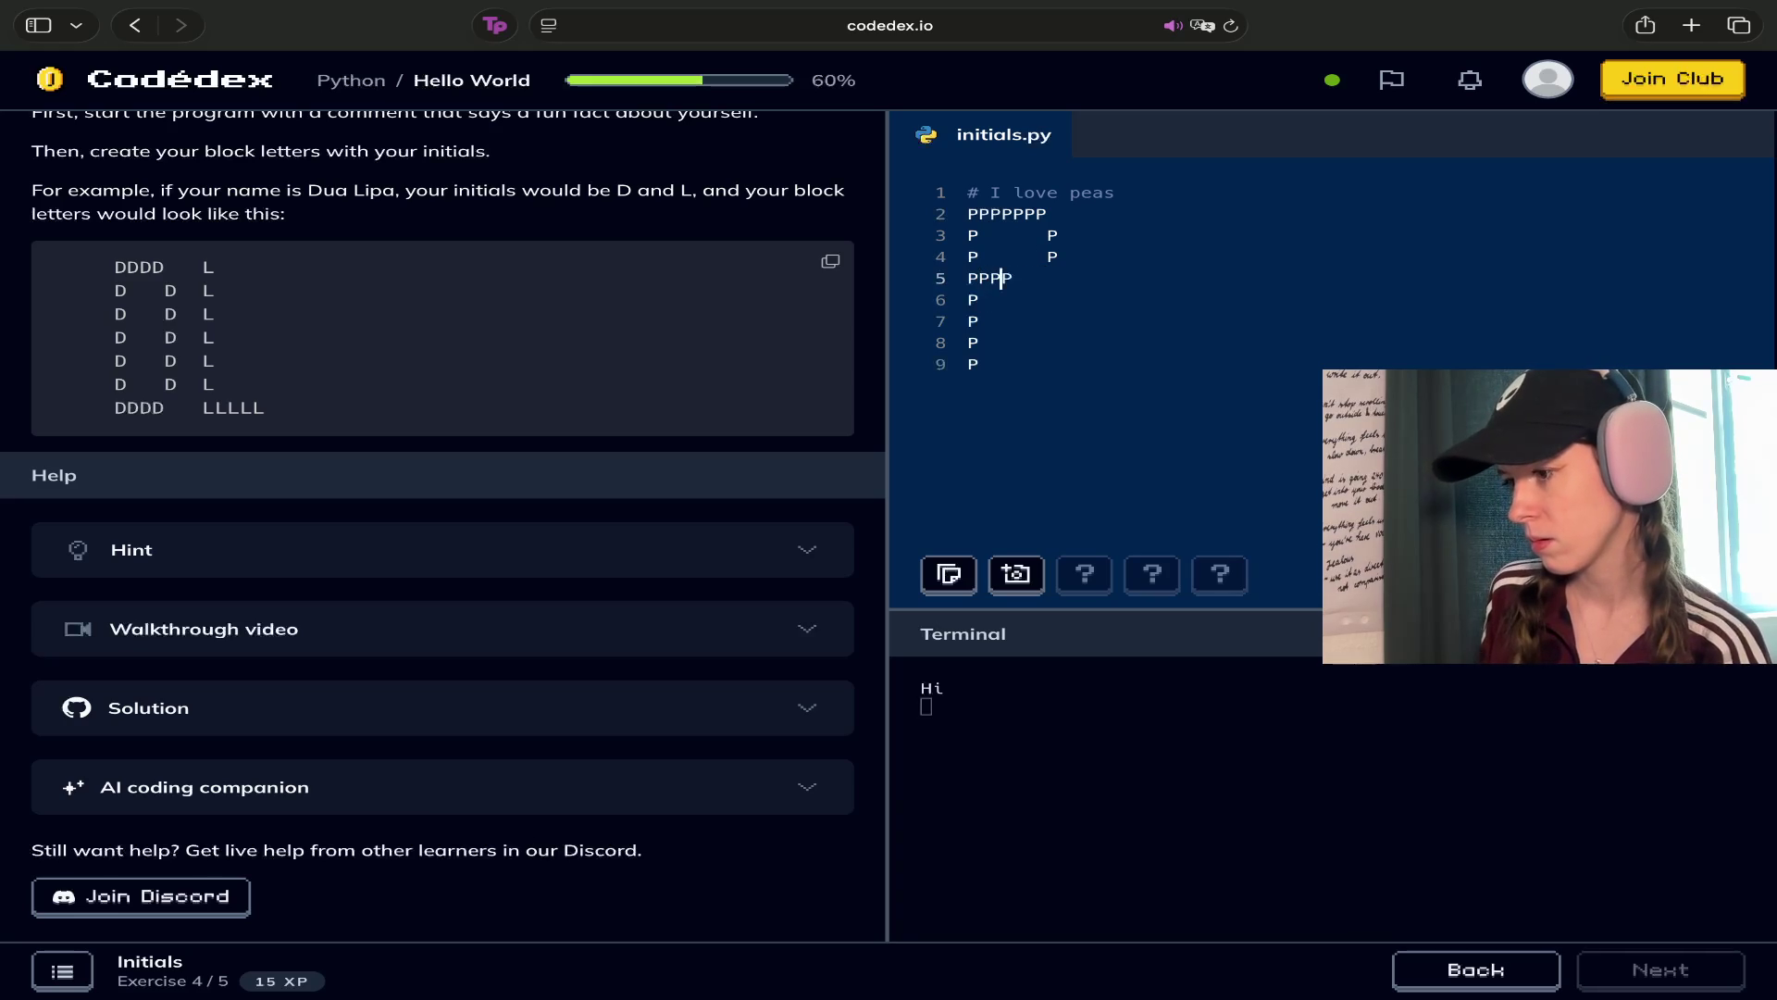
key("BackSpace")
key("Up")
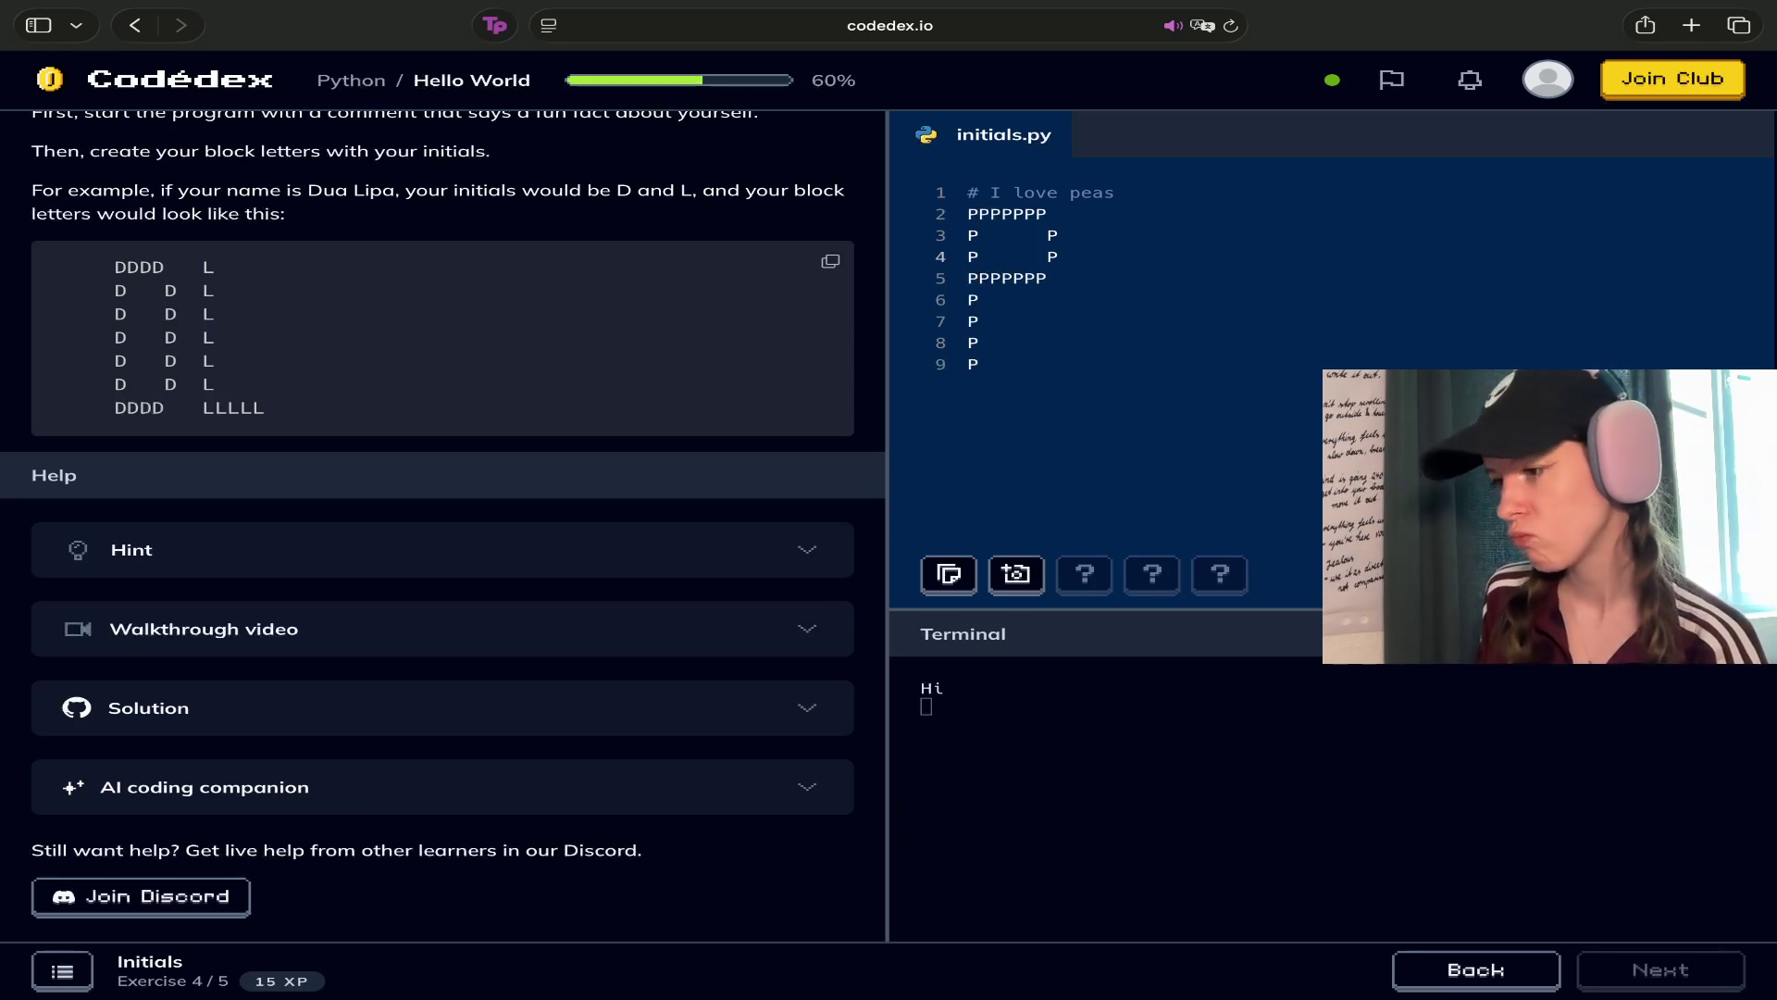
left_click(1035, 277)
left_click(1035, 256)
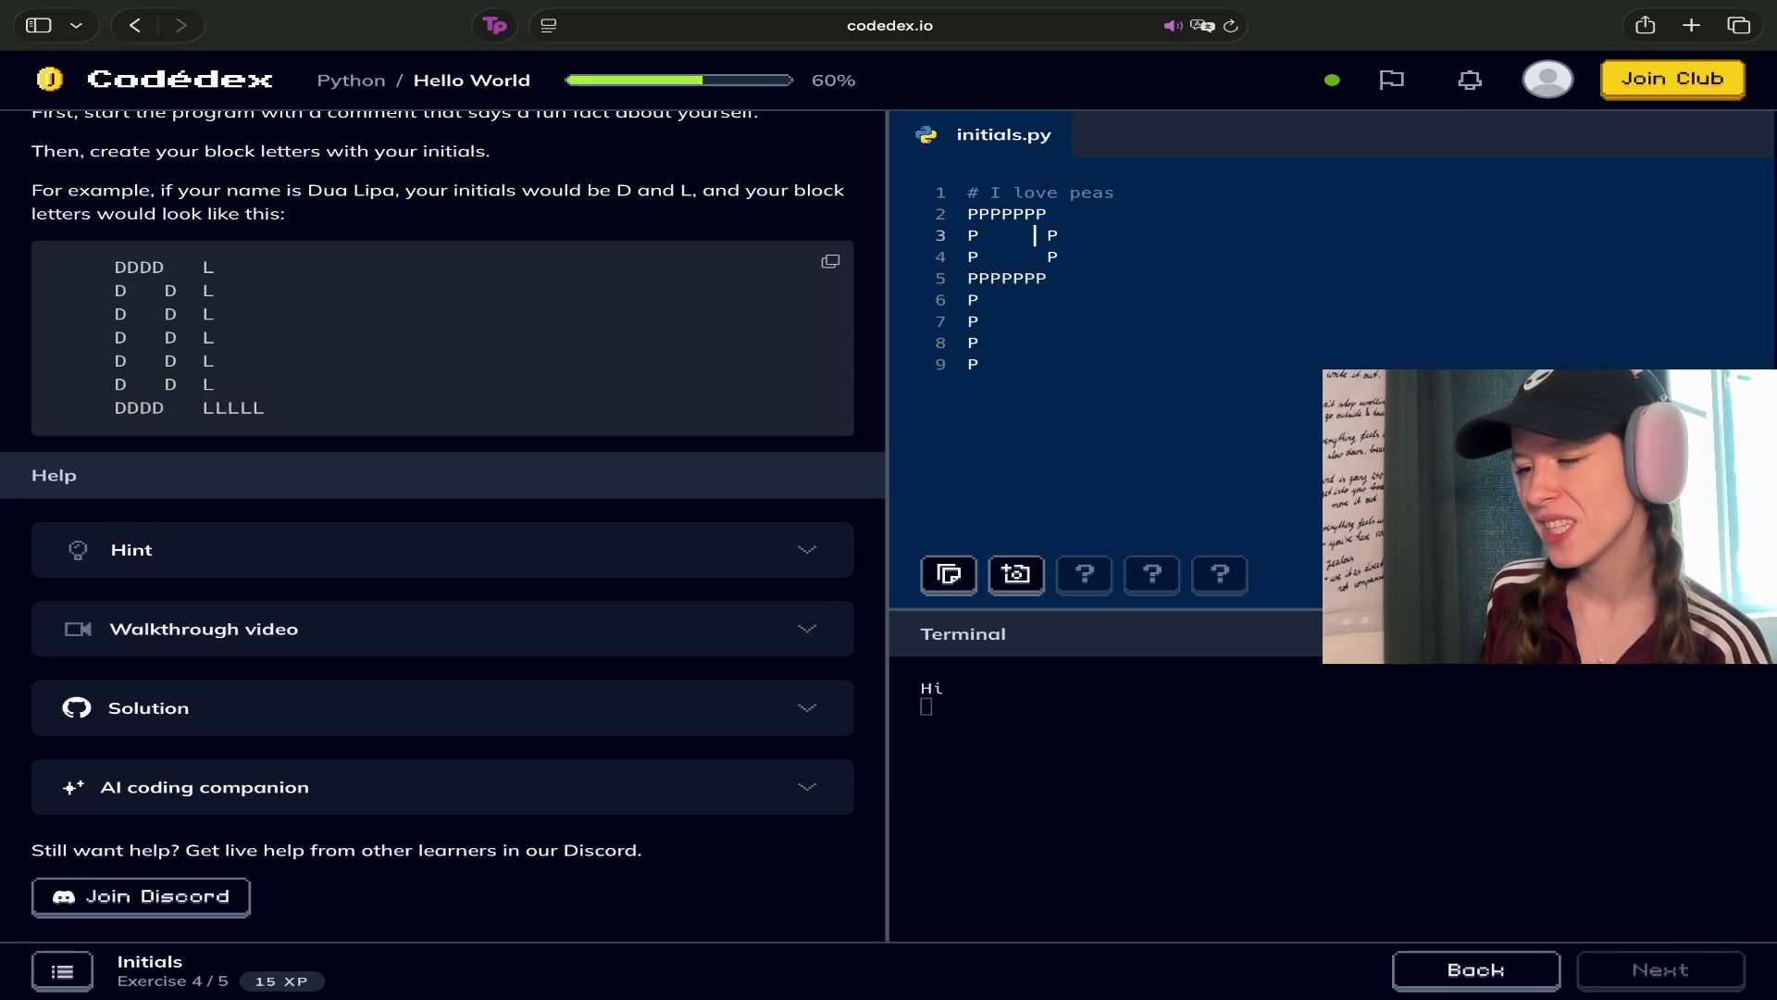
key("Down")
key("Right")
key("Right")
key("Left")
key("BackSpace")
key("BackSpace")
key("BackSpace")
Shift the right P's on lines 3–4 one column left and retype line 5's row
key("Right")
key("Right")
key("Right")
key("BackSpace")
key("Up")
key("Right")
key("BackSpace")
key("Down")
key("Down")
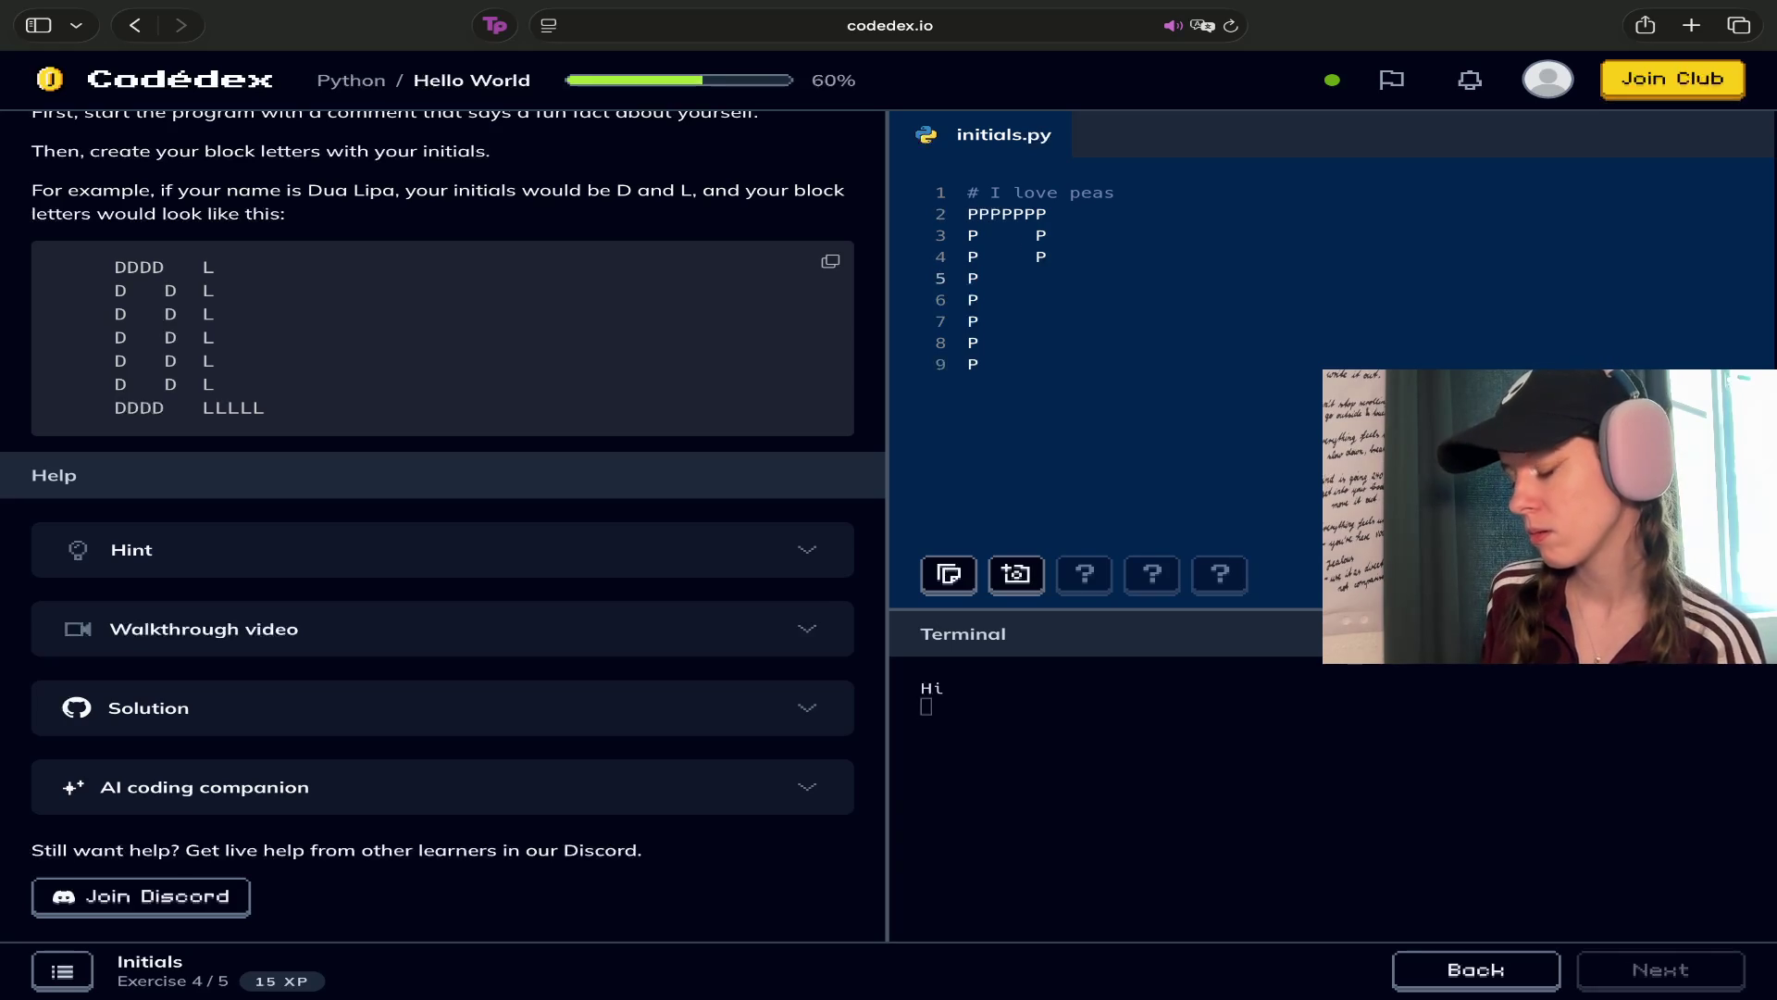
key("BackSpace")
key("BackSpace")
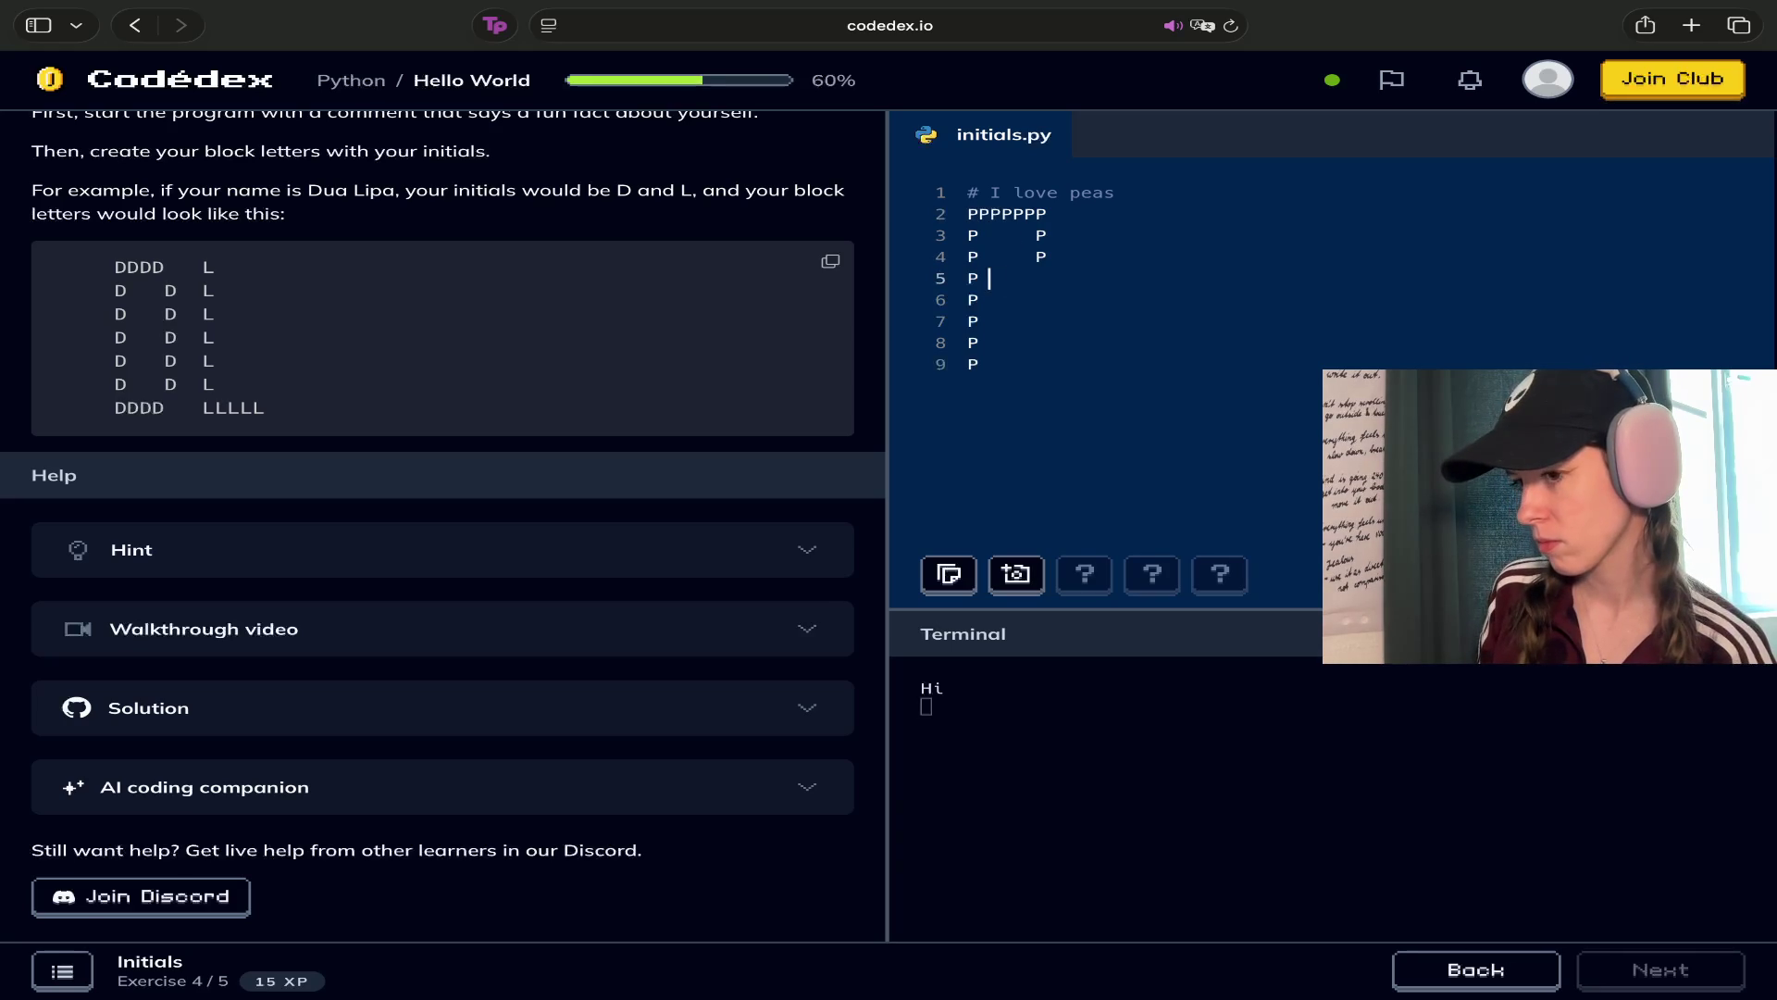
key("BackSpace")
type("PPPPP")
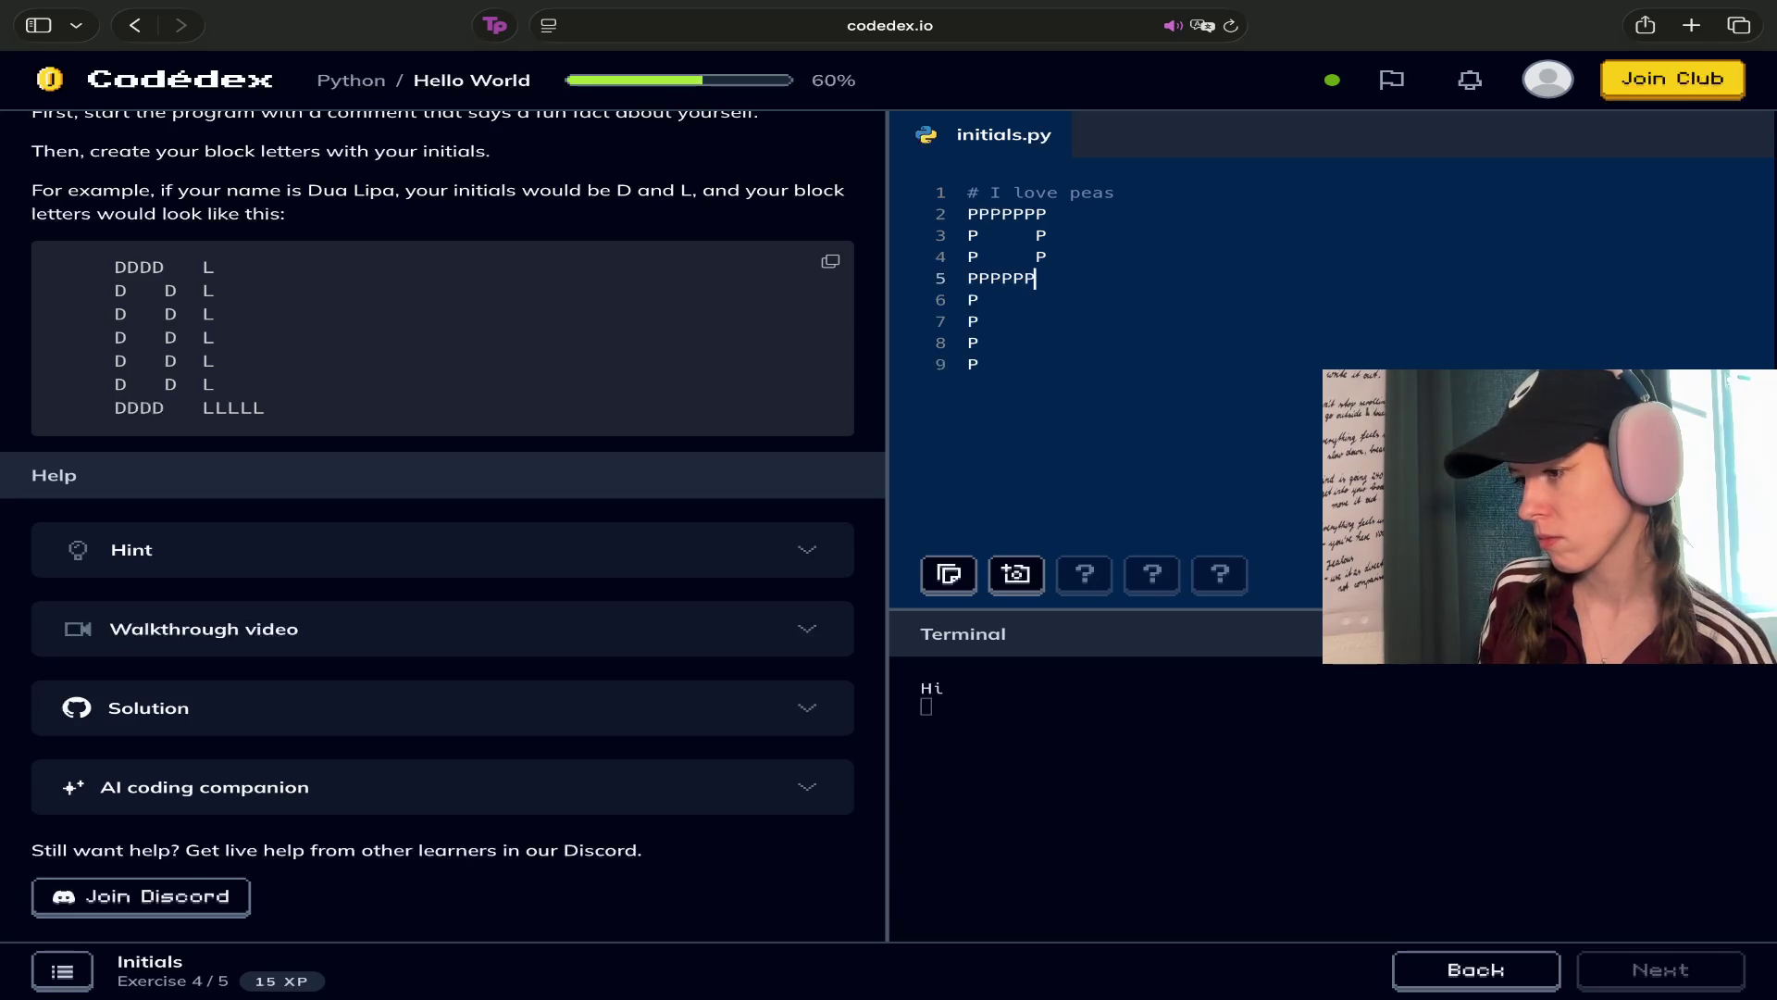
key("BackSpace")
Remove the last P from line 2's top row and rework line 5's P's
left_click(970, 299)
left_click(1025, 277)
type("P")
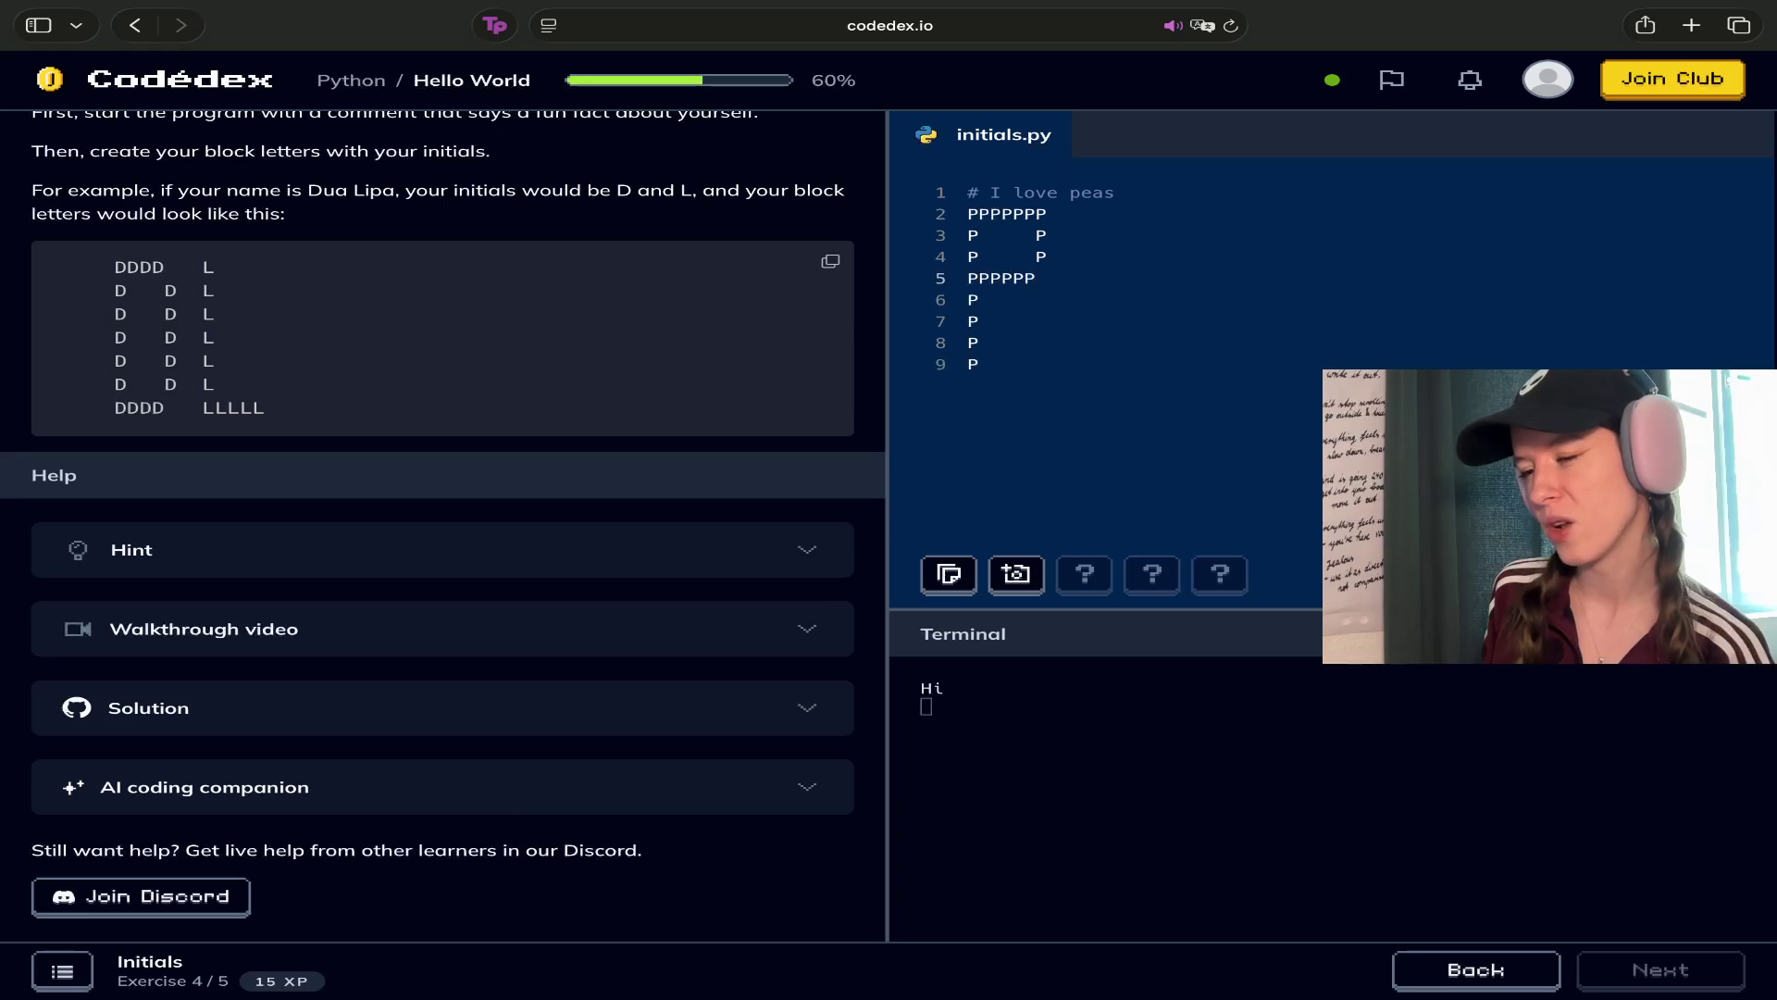
key("Up")
key("Up")
key("Up")
key("Right")
key("BackSpace")
key("Down")
key("Down")
key("Left")
key("Down")
key("BackSpace")
key("BackSpace")
key("BackSpace")
key("Right")
key("Right")
key("Right")
key("Right")
Make line 5 a right-side P and add the spaced 'P P' row on line 6
key("Up")
key("Up")
key("Up")
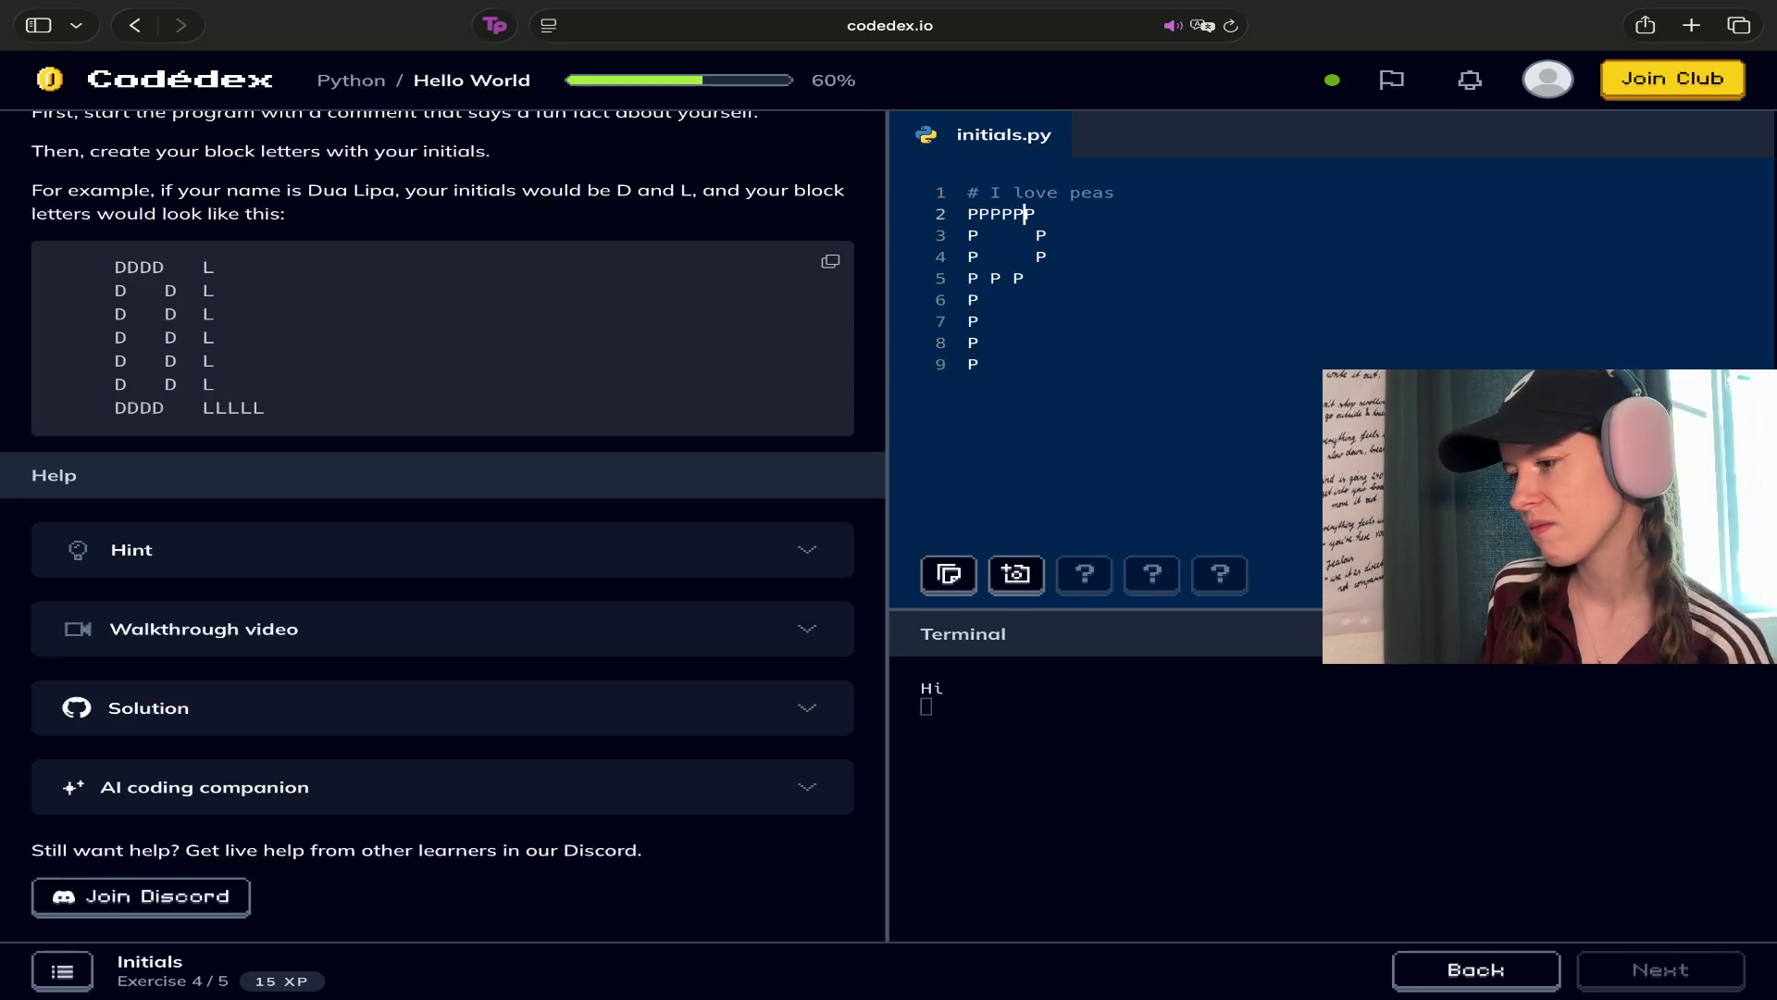
key("Down")
key("Down")
key("Down")
key("BackSpace")
key("BackSpace")
key("BackSpace")
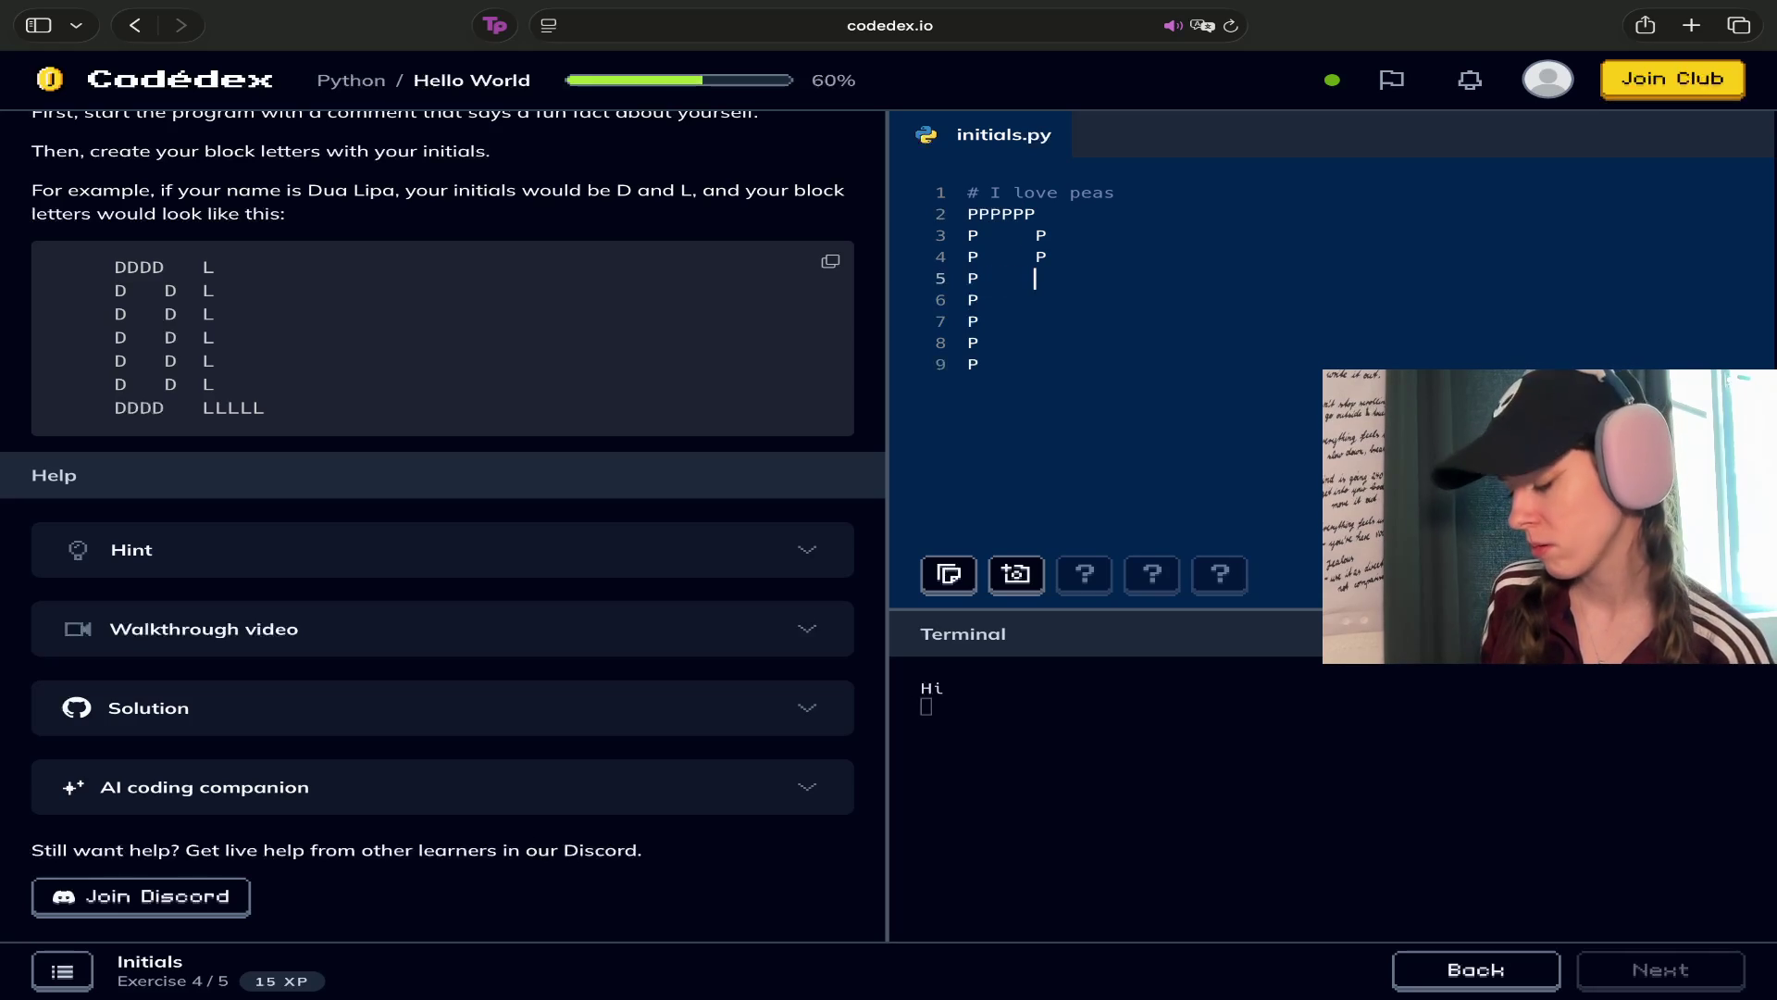
type("P")
key("Down")
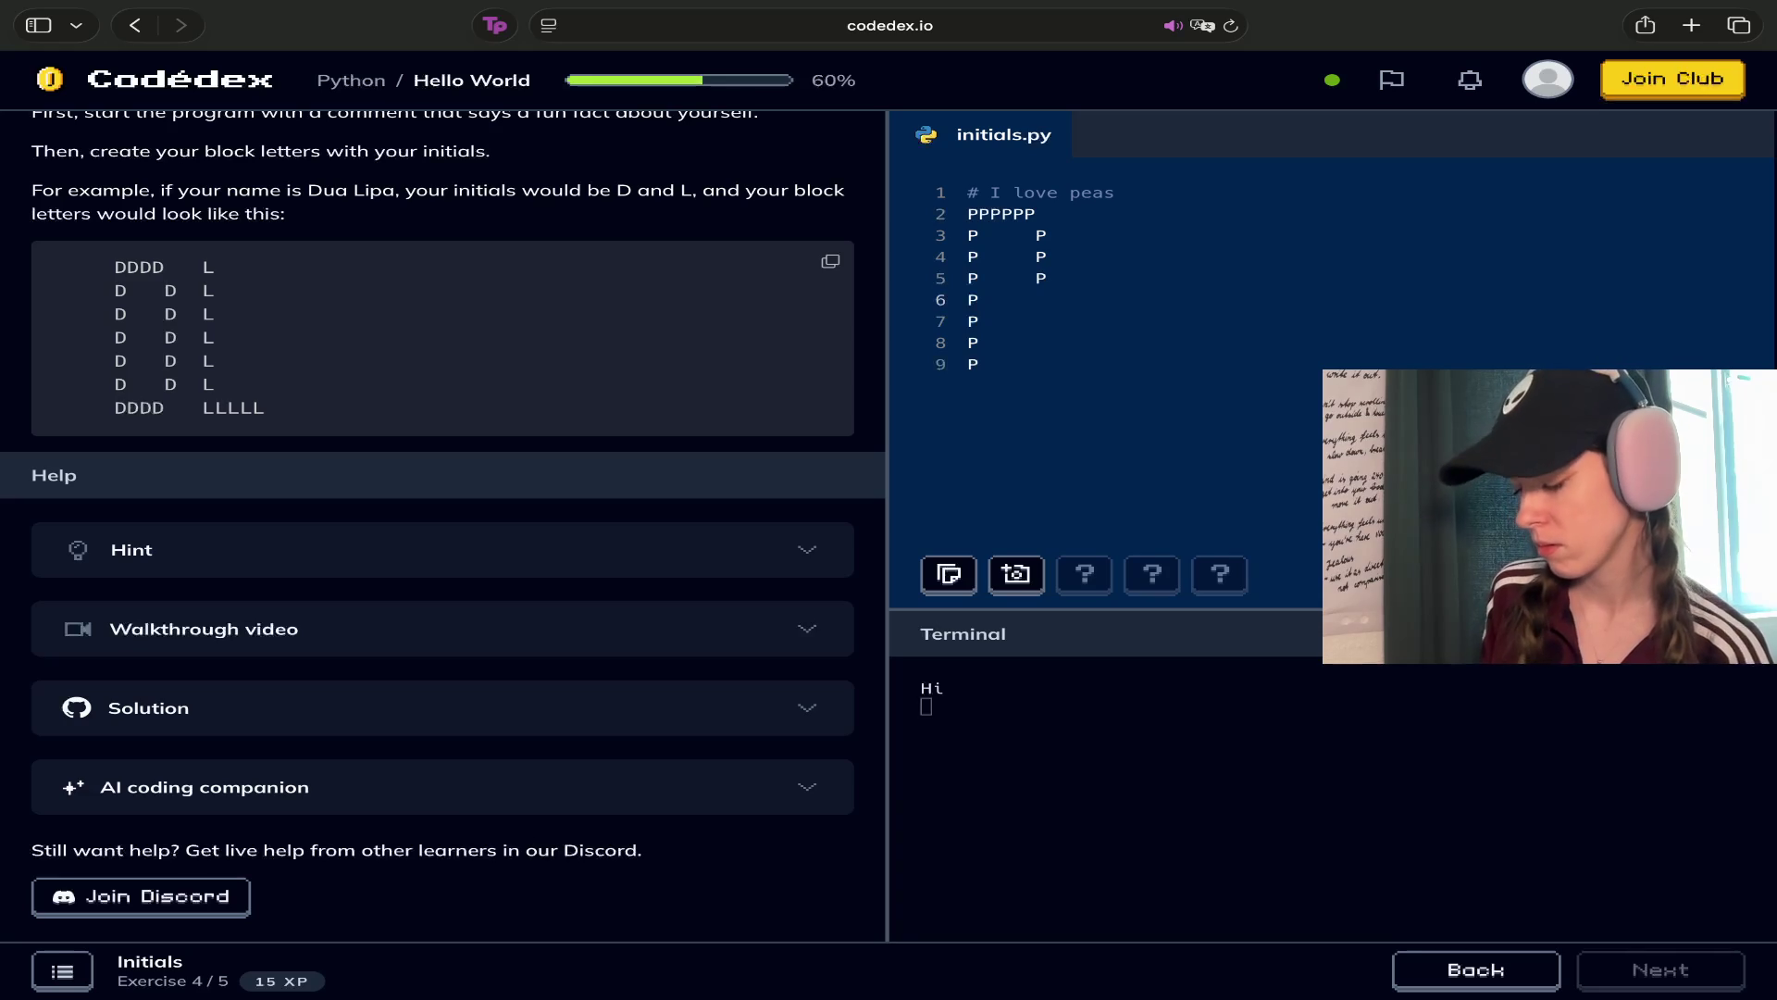
type("P P")
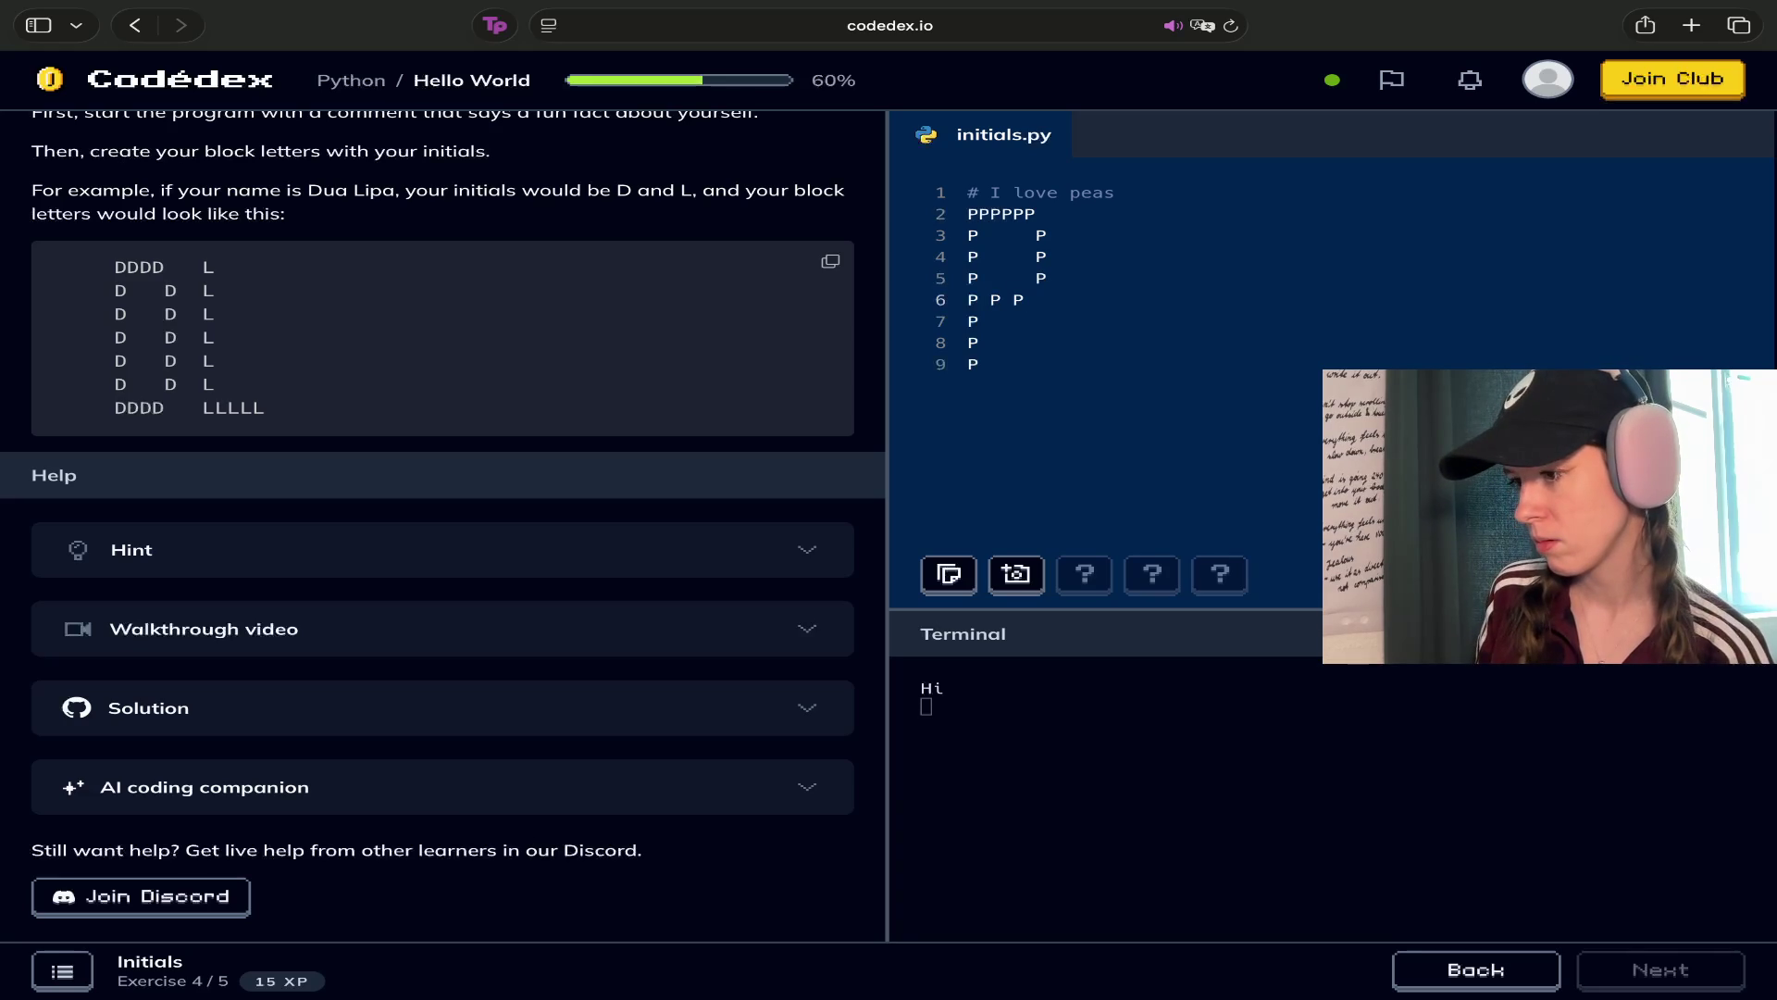
Replace line 2's solid row of P's with a spaced 'P P P' top row
key("Up")
key("Up")
key("Up")
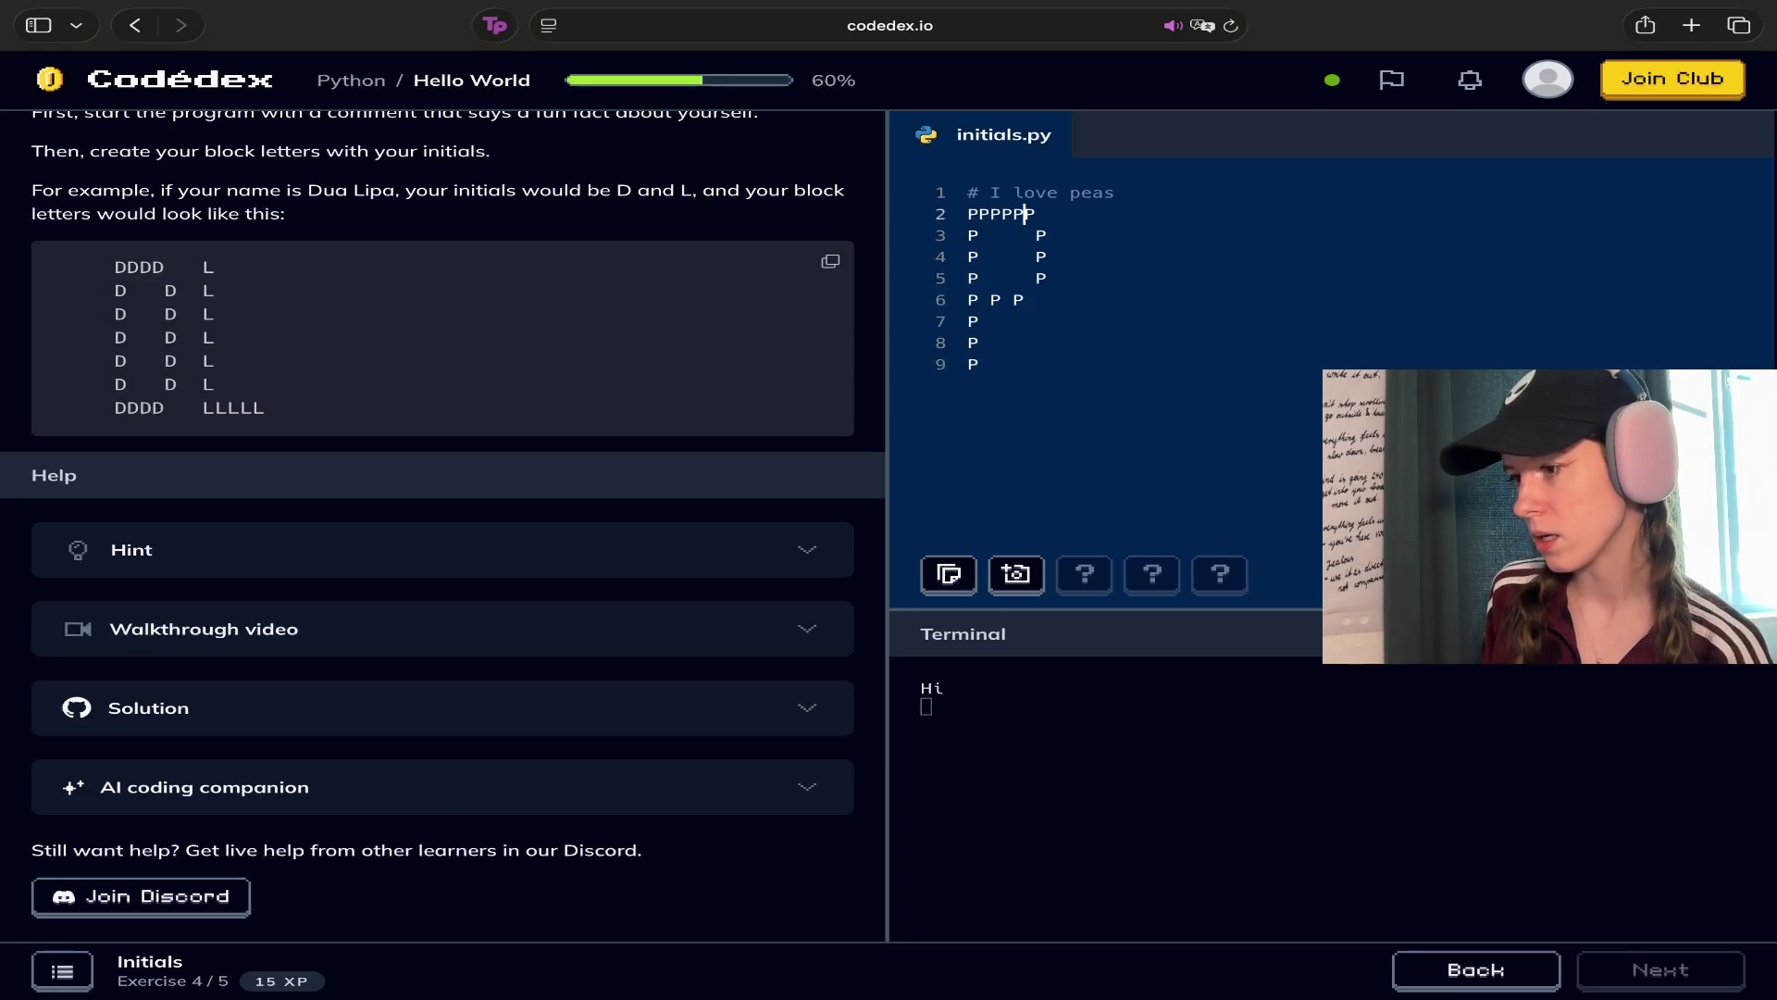
left_click(1036, 213)
key("BackSpace")
key("BackSpace")
key("BackSpace")
type("P P P")
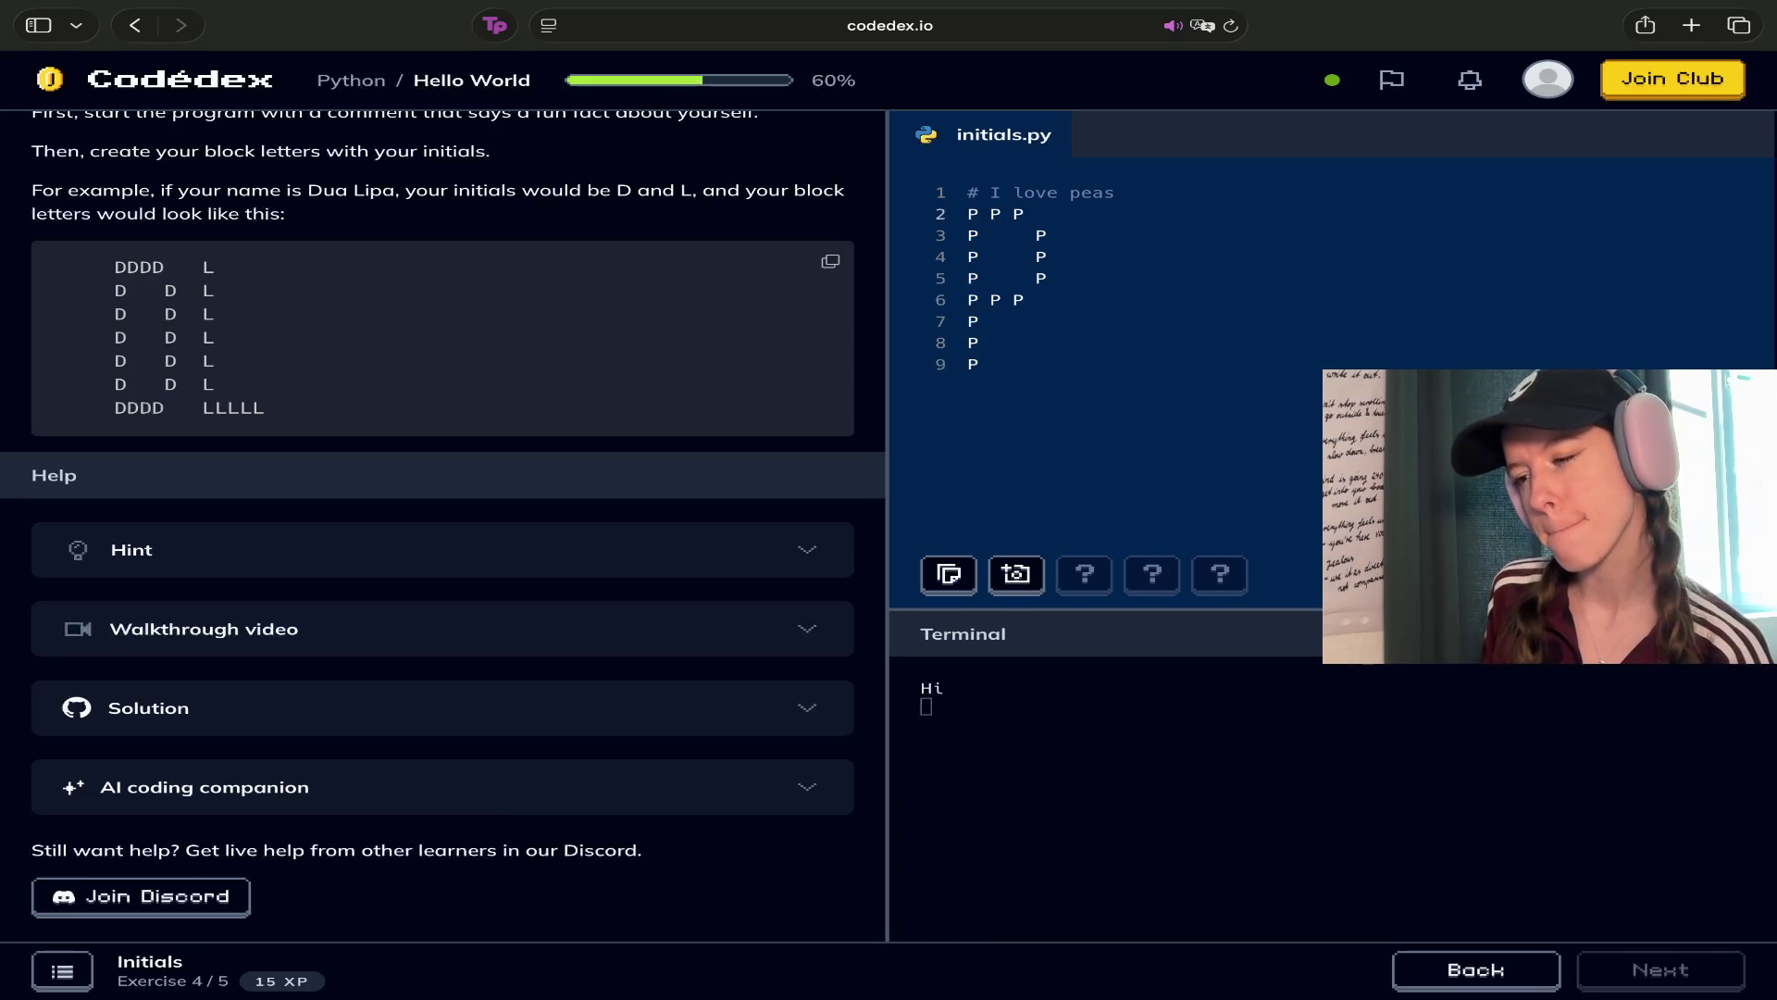
type("p")
key("Down")
key("Down")
key("Down")
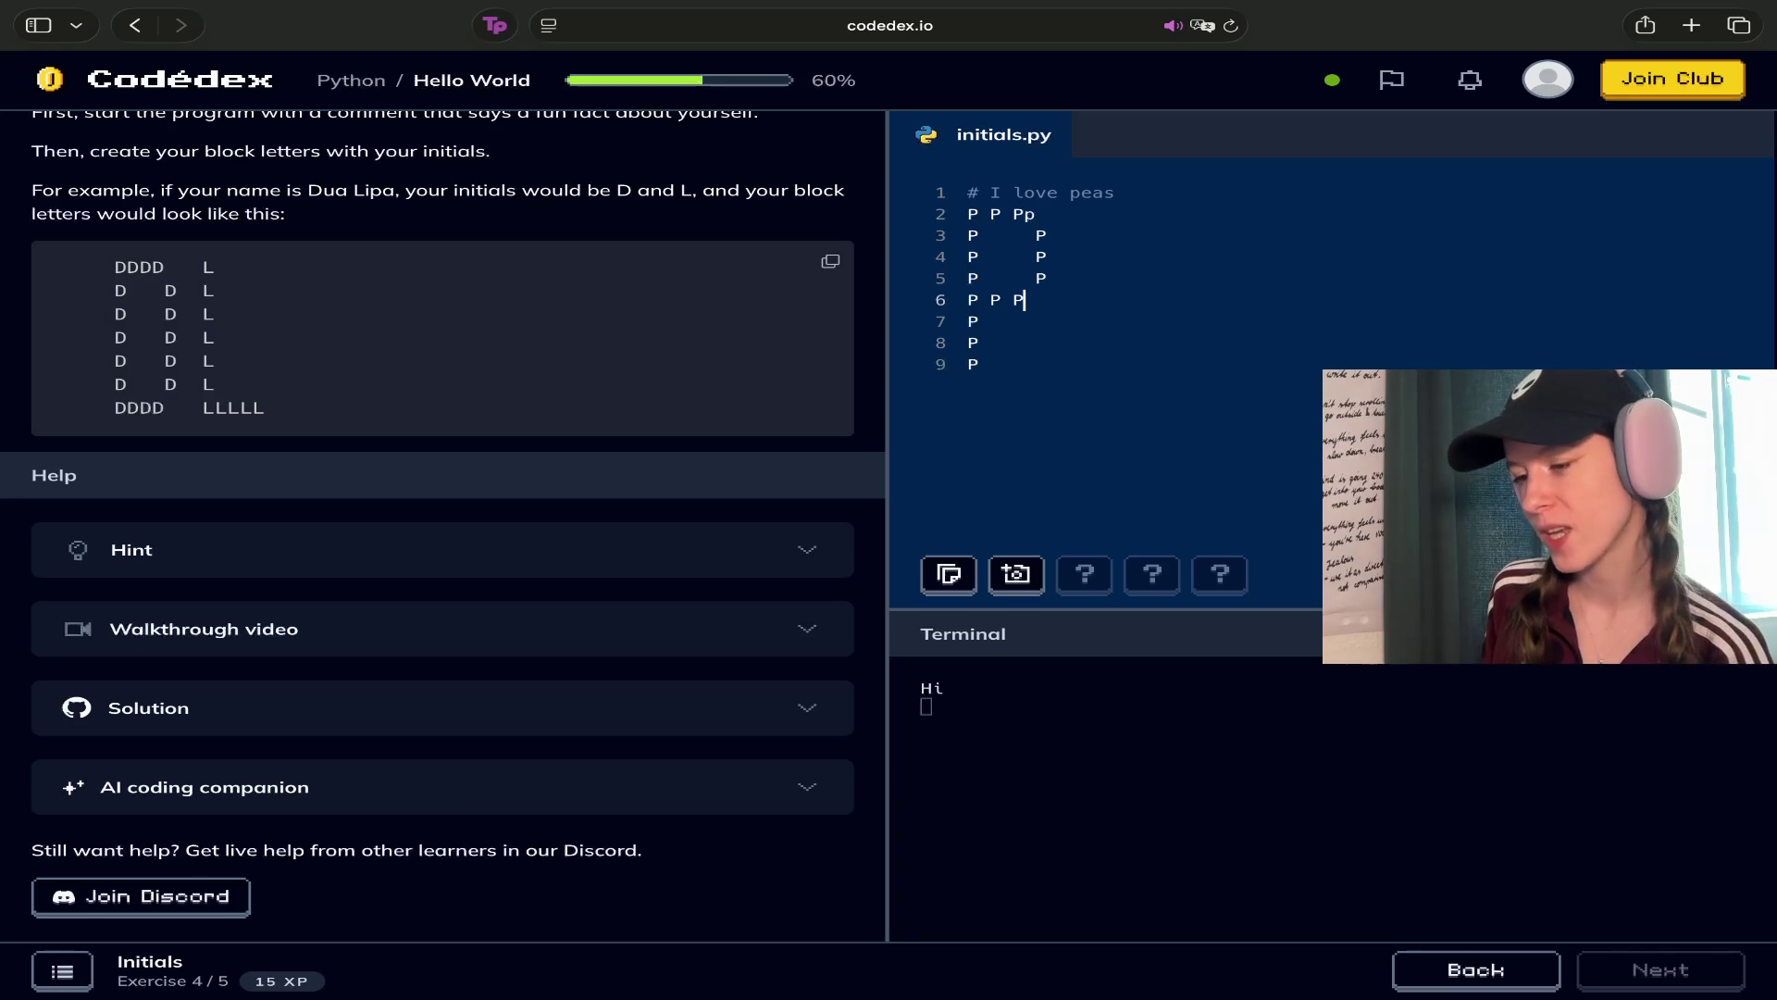
type("p")
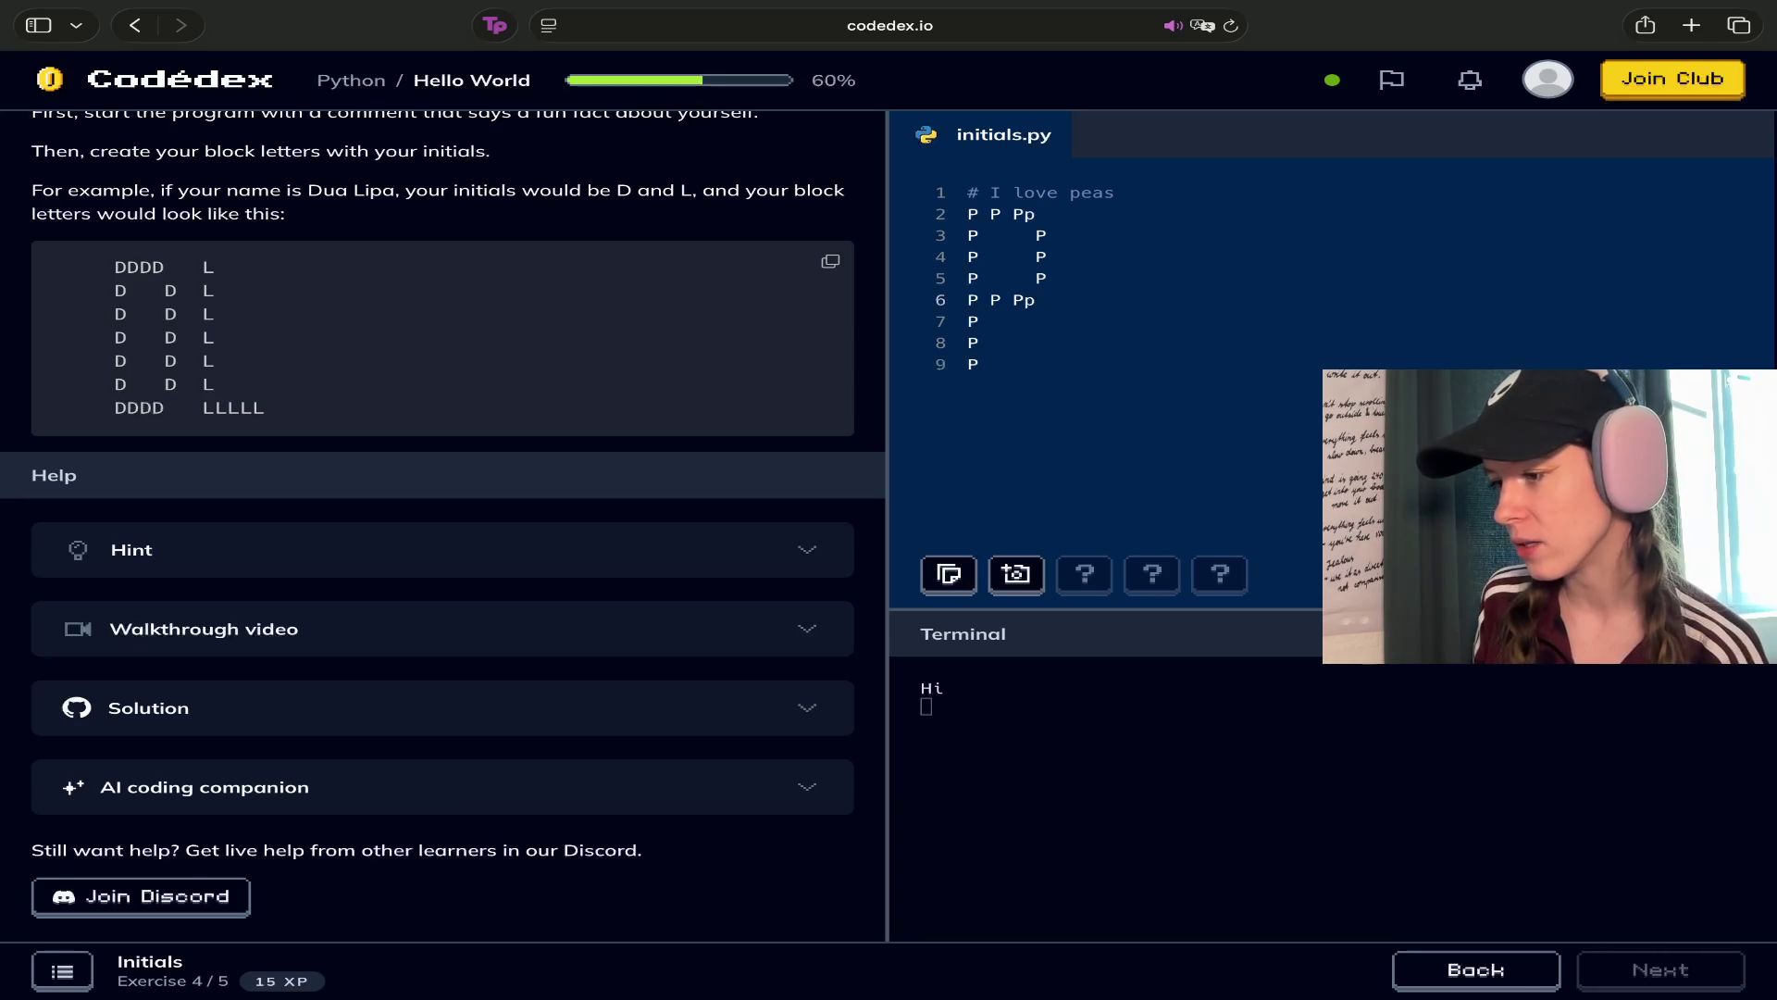
key("BackSpace")
Fix the P ending line 5 and return to the end of line 2
left_click(968, 300)
left_click(1046, 257)
key("Down")
key("BackSpace")
type("p")
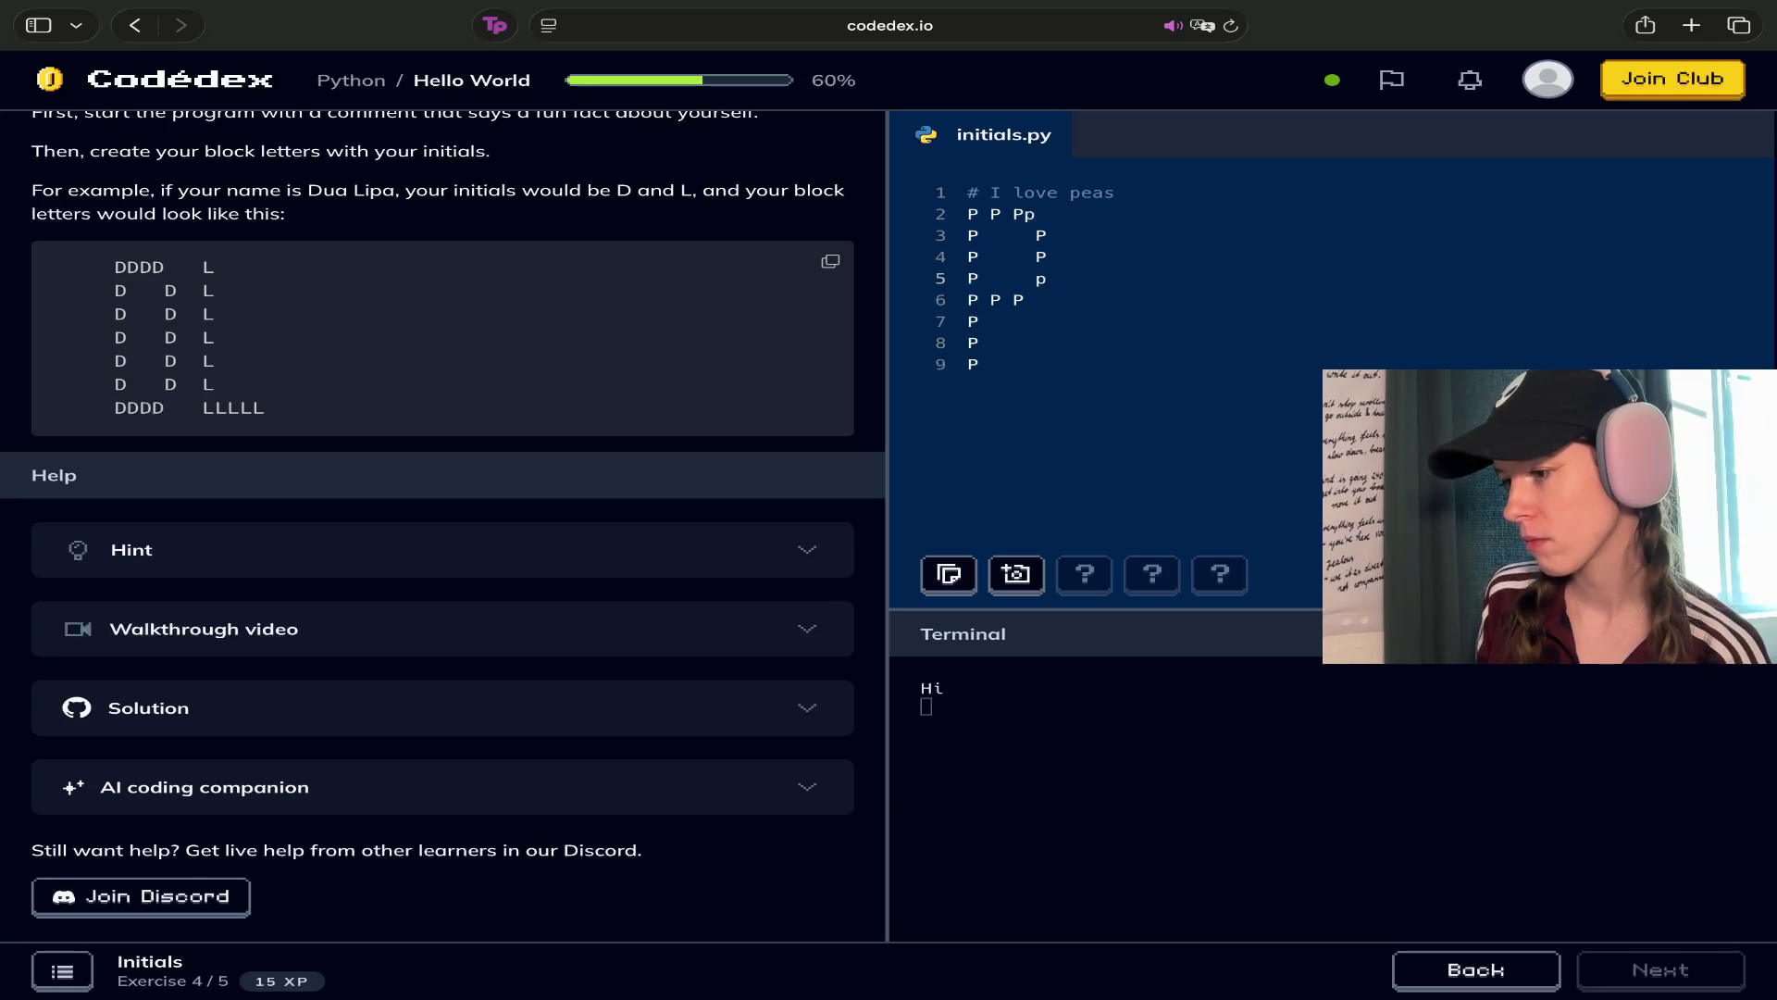
key("Up")
key("Up")
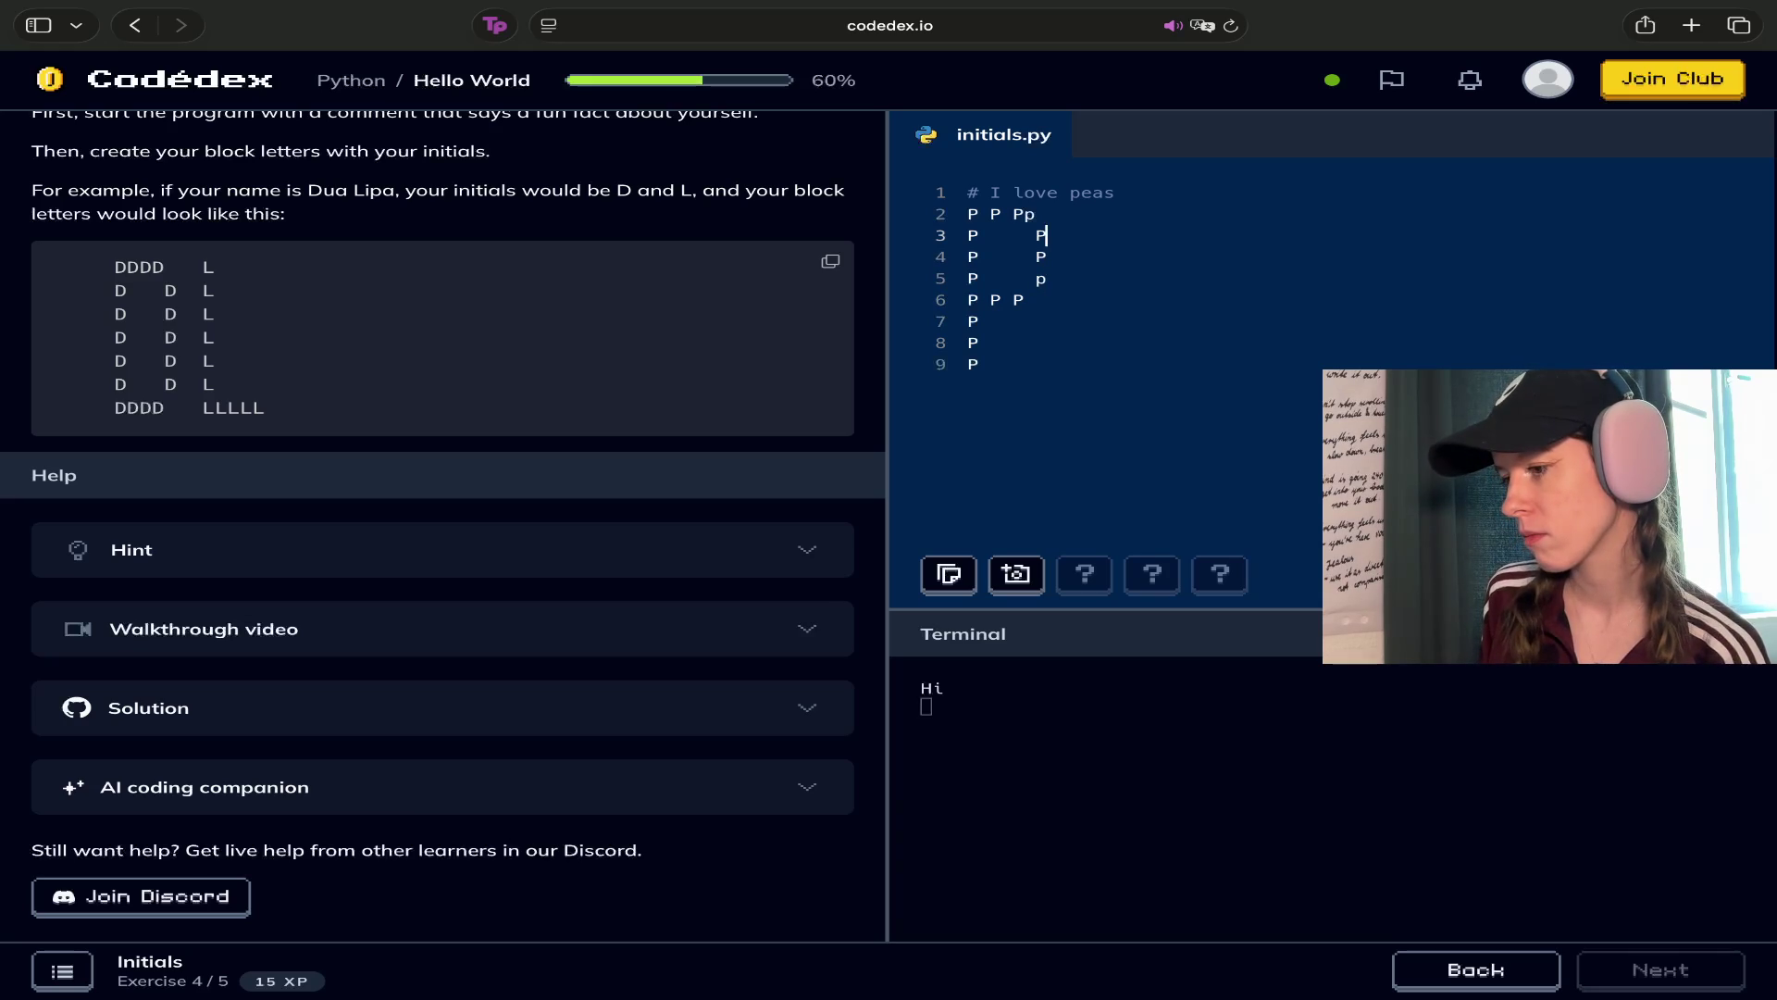
key("Down")
key("Down")
key("Down")
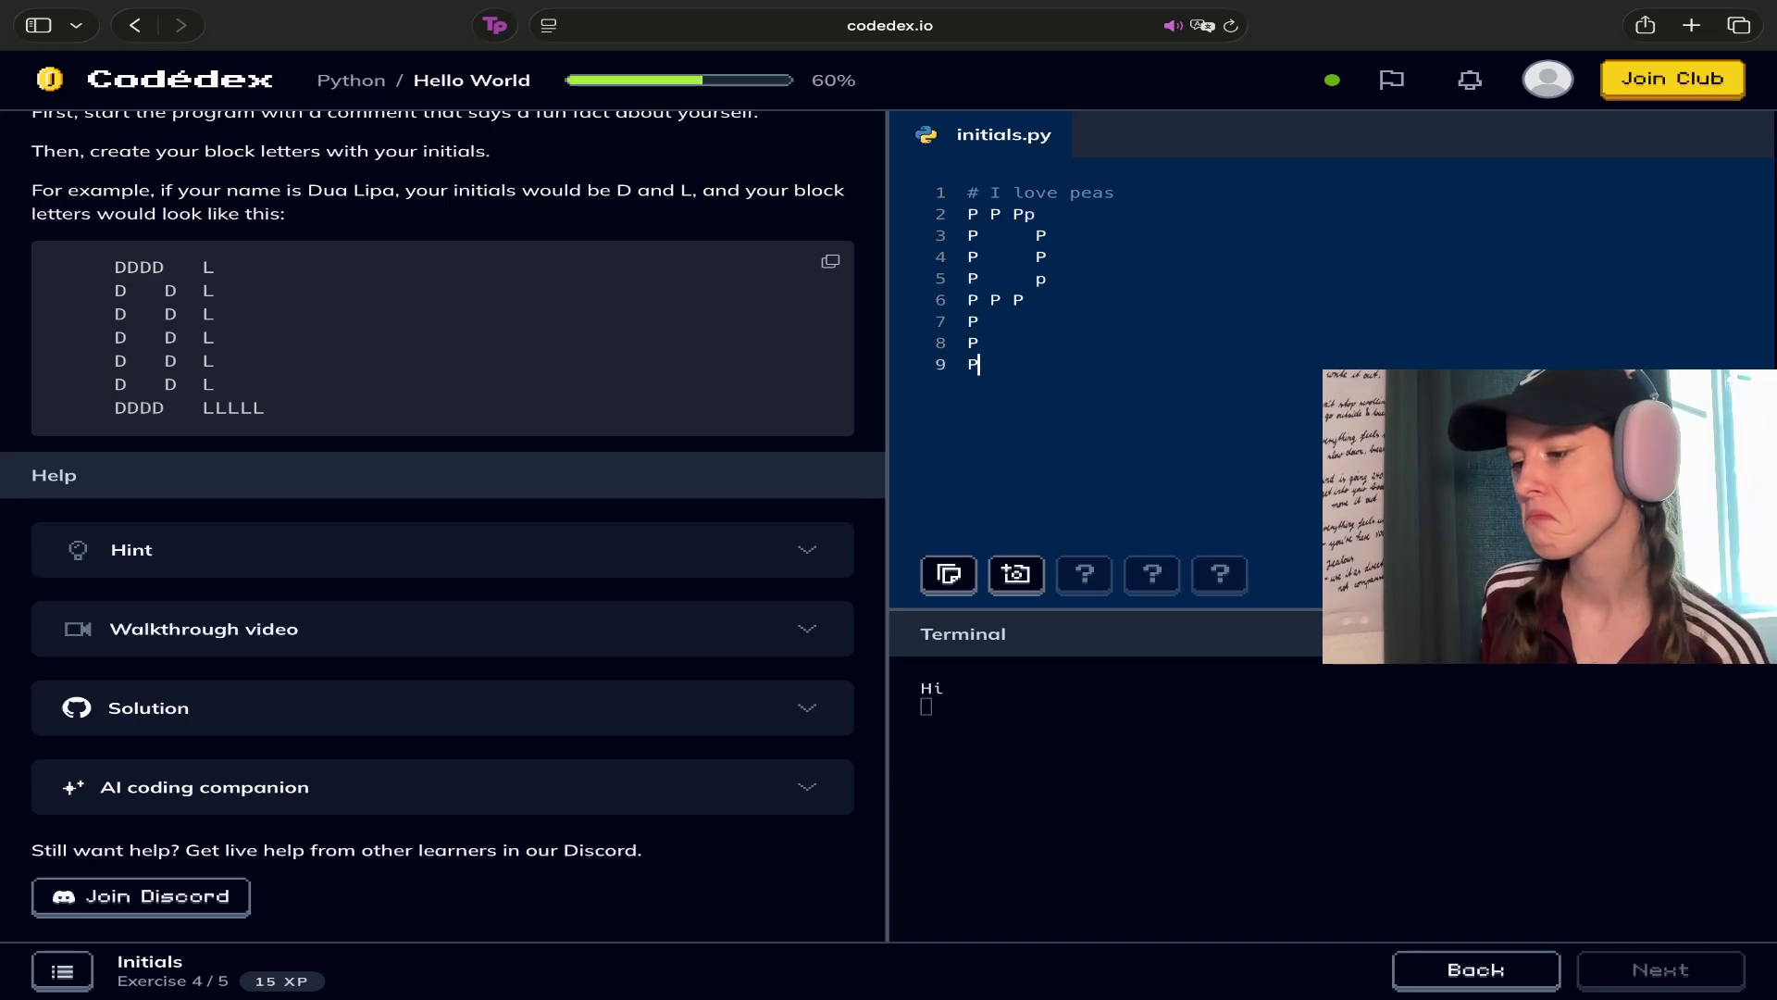
left_click(1144, 217)
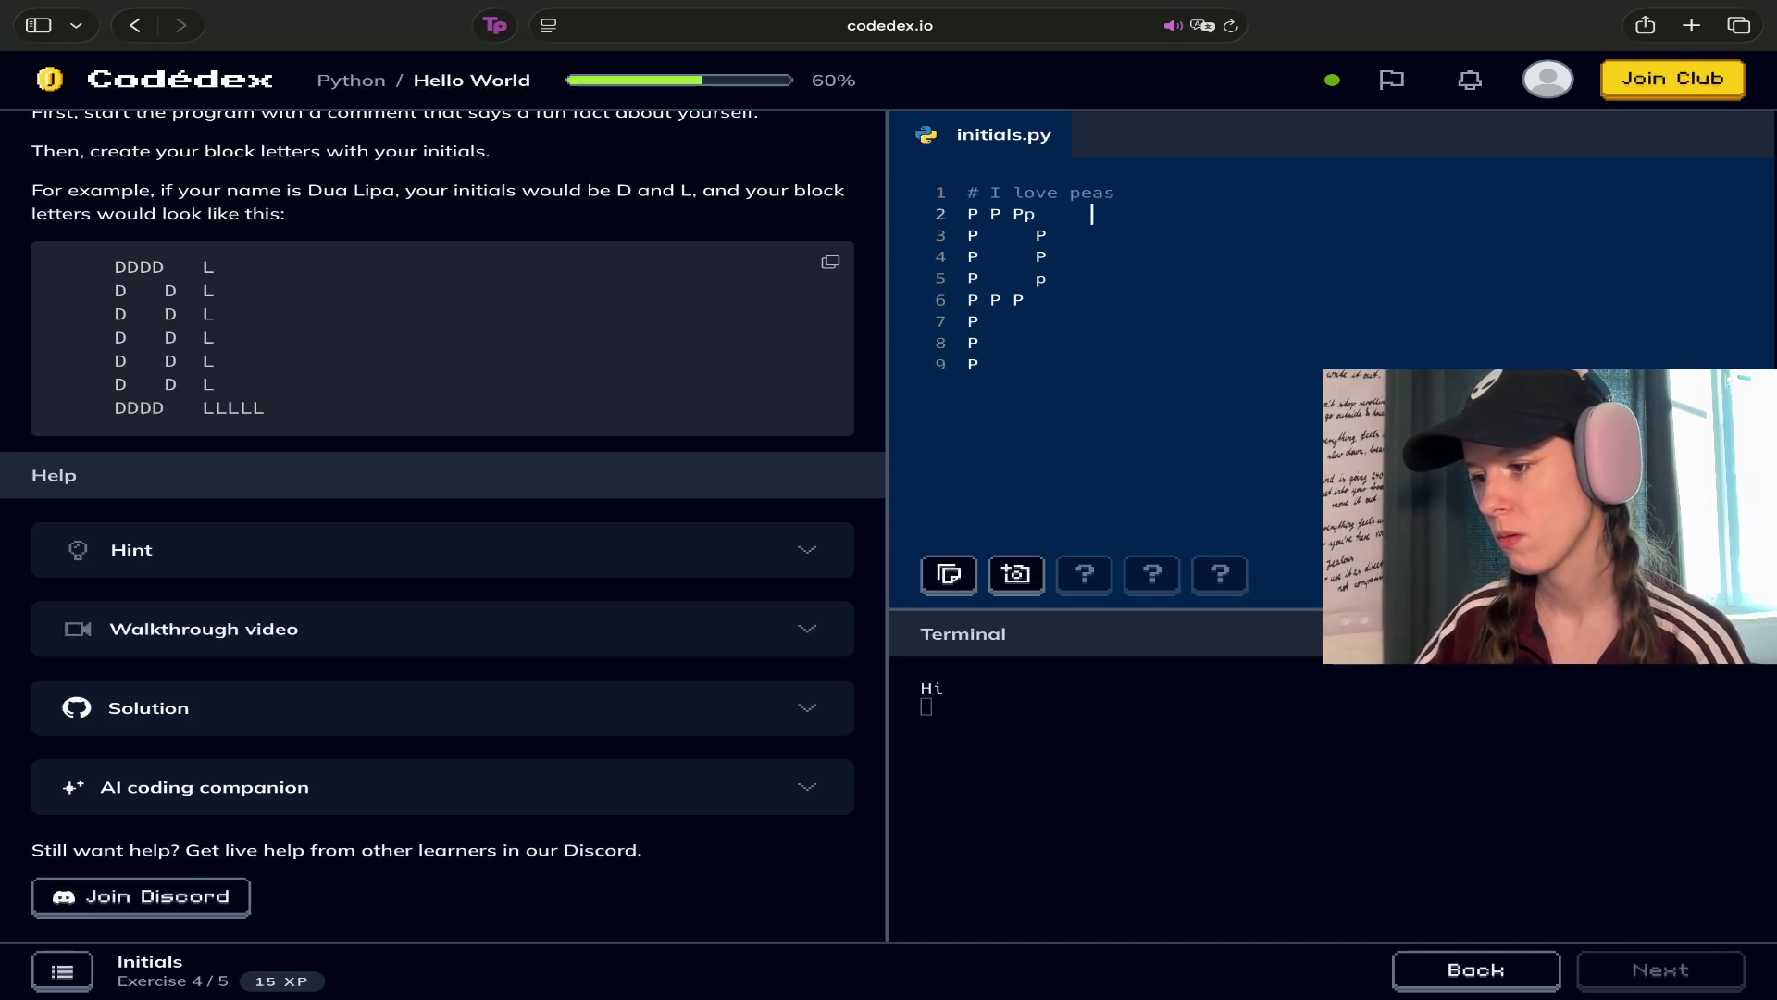
Add an N at the end of lines 2–6 beside the block P
type("N")
key("Down")
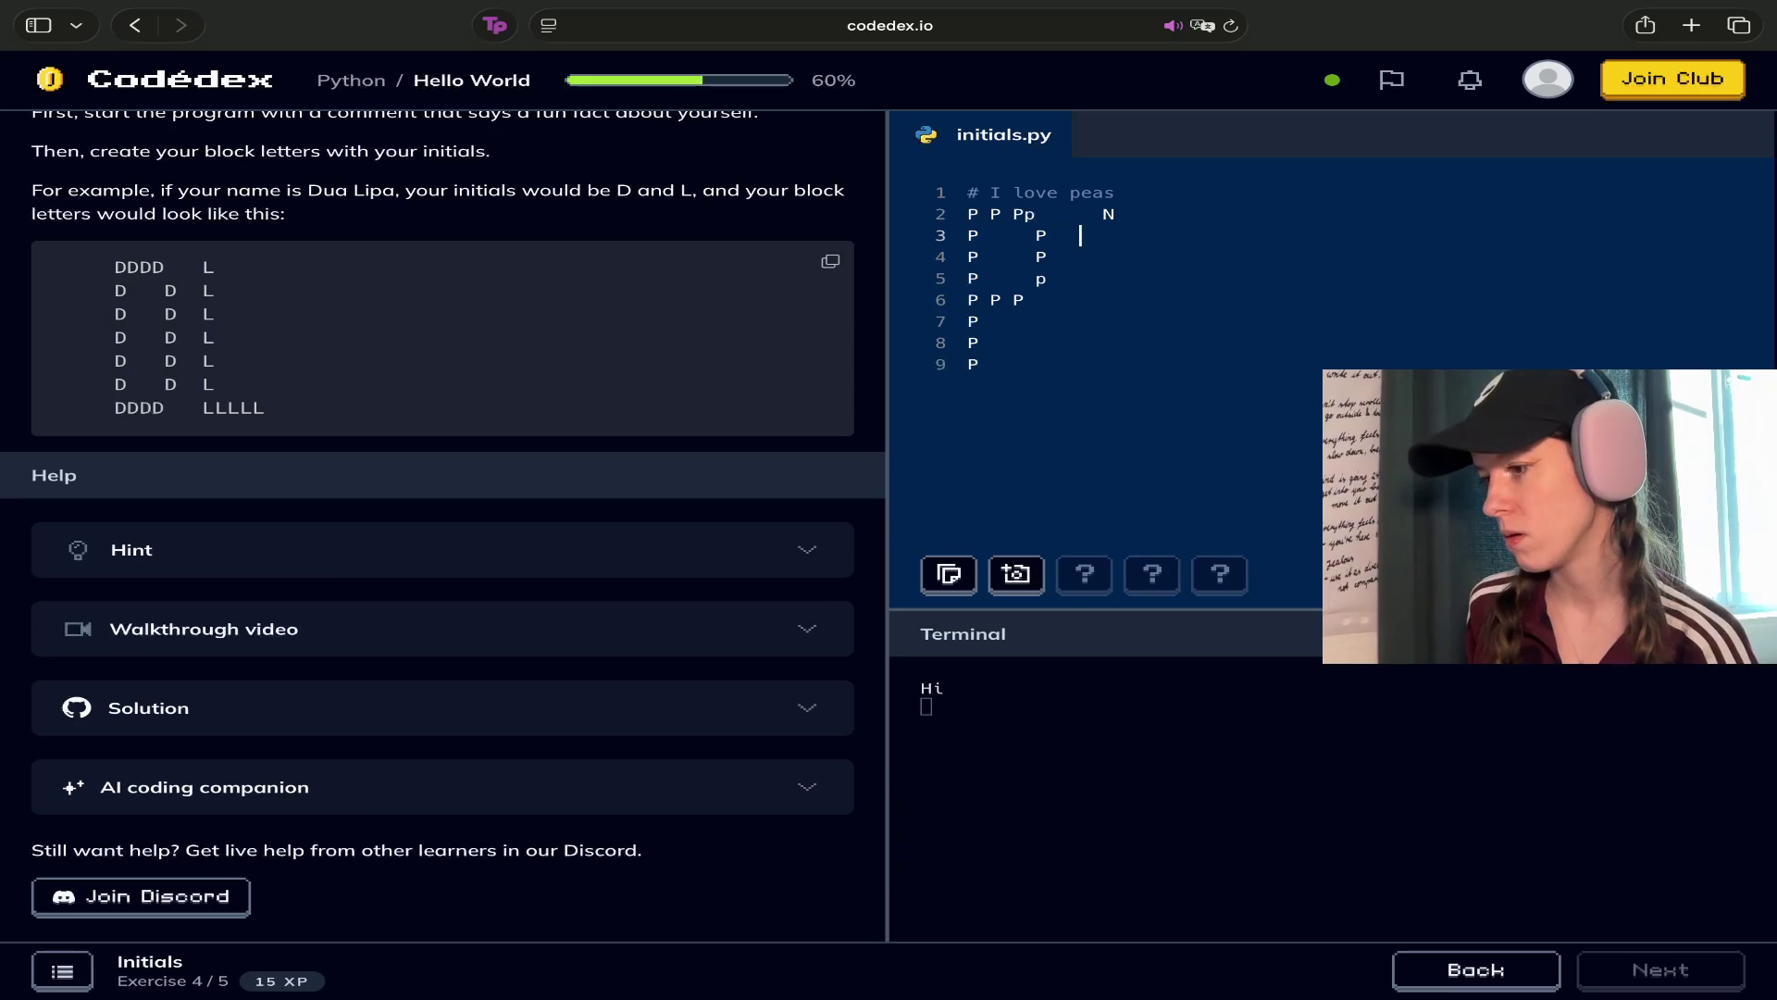
type("N")
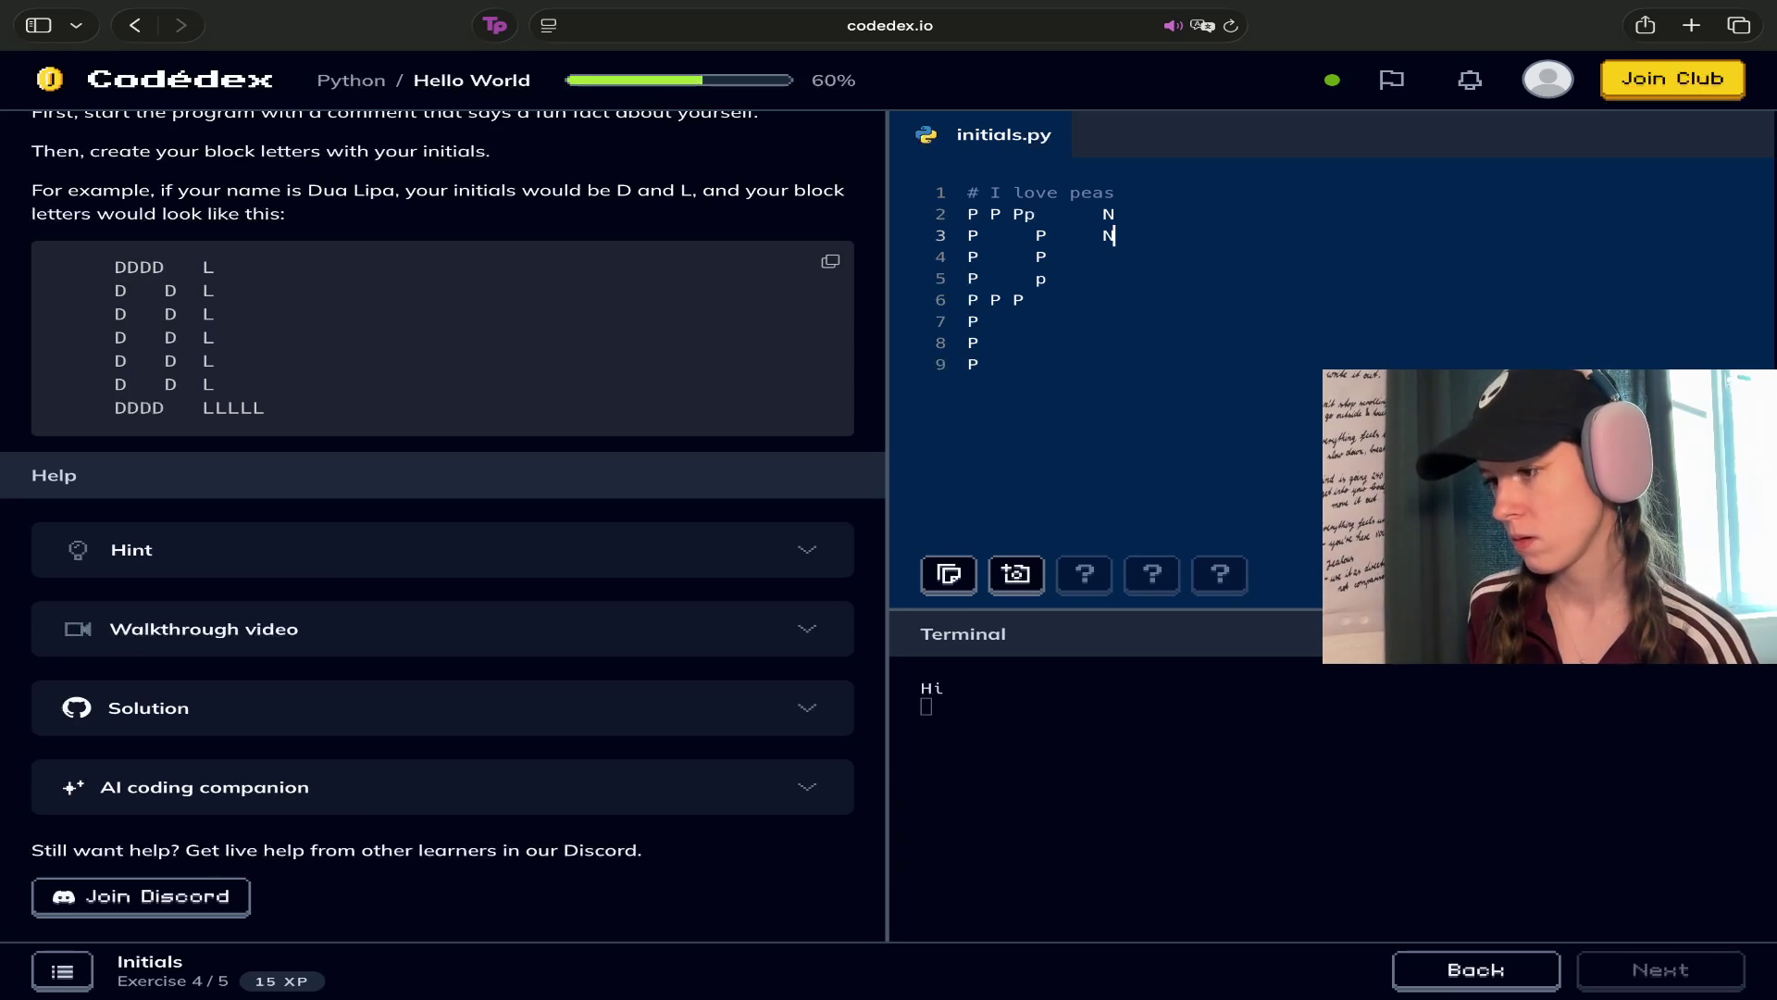
left_click(1047, 256)
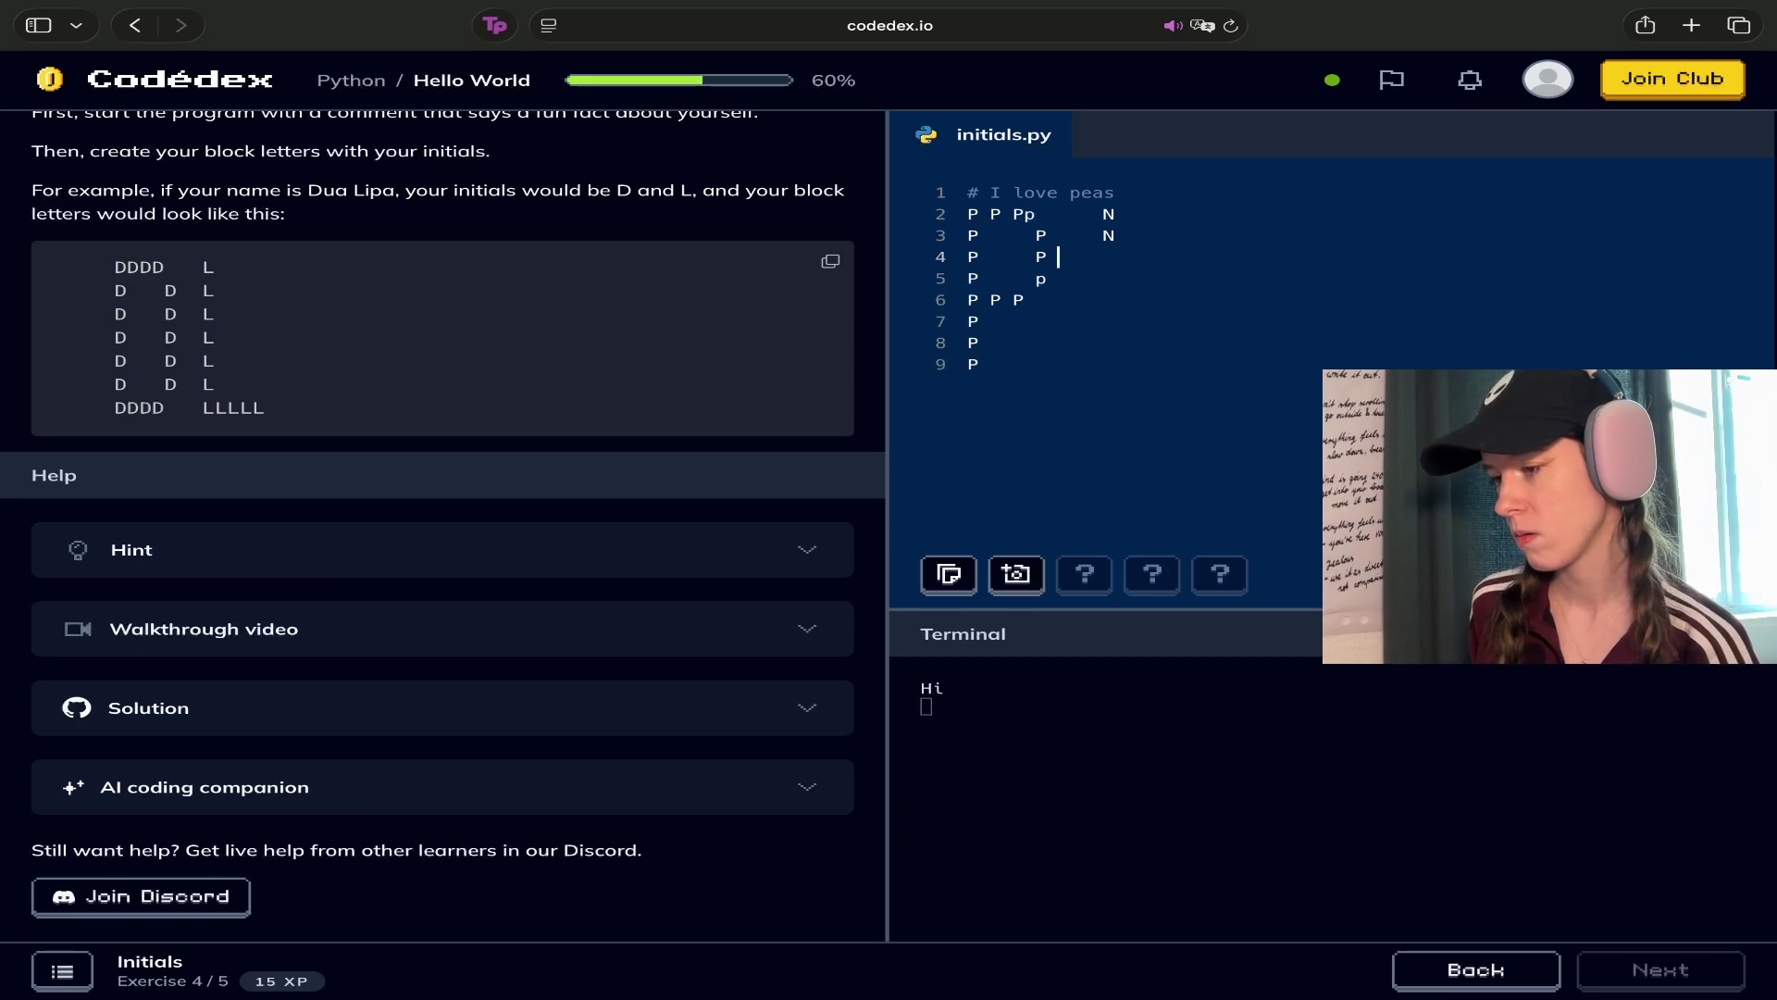
type("N")
left_click(1047, 278)
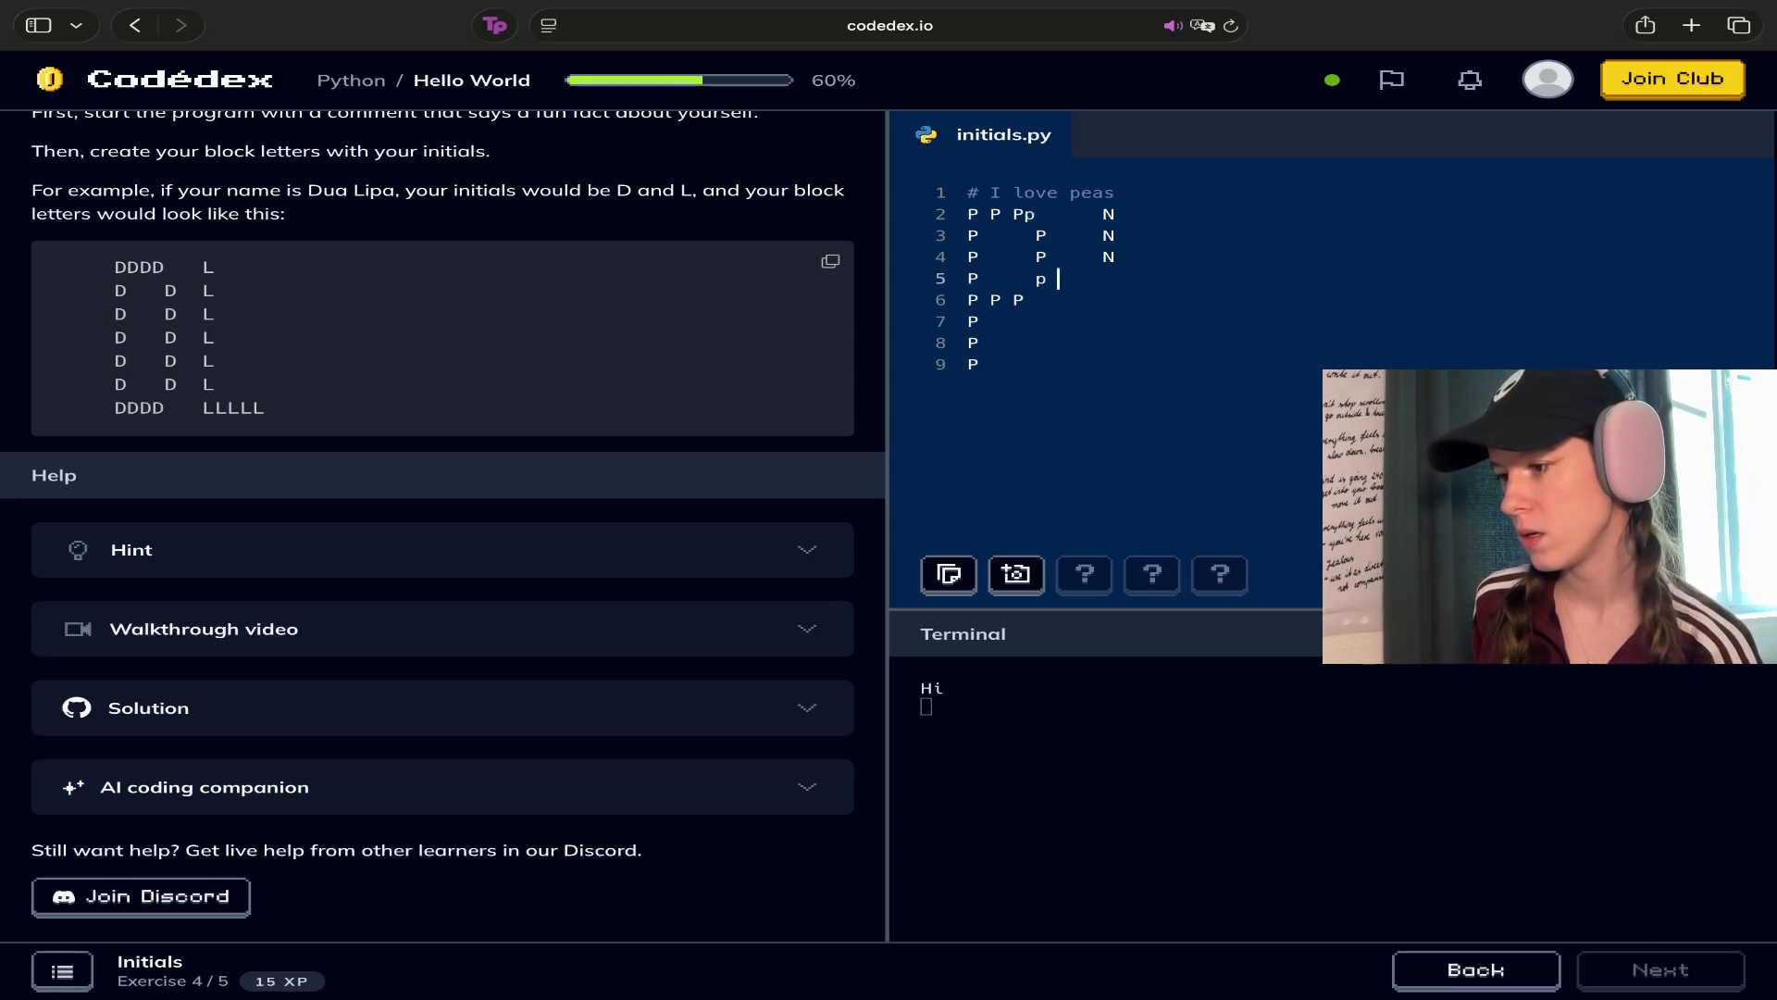
type("    N")
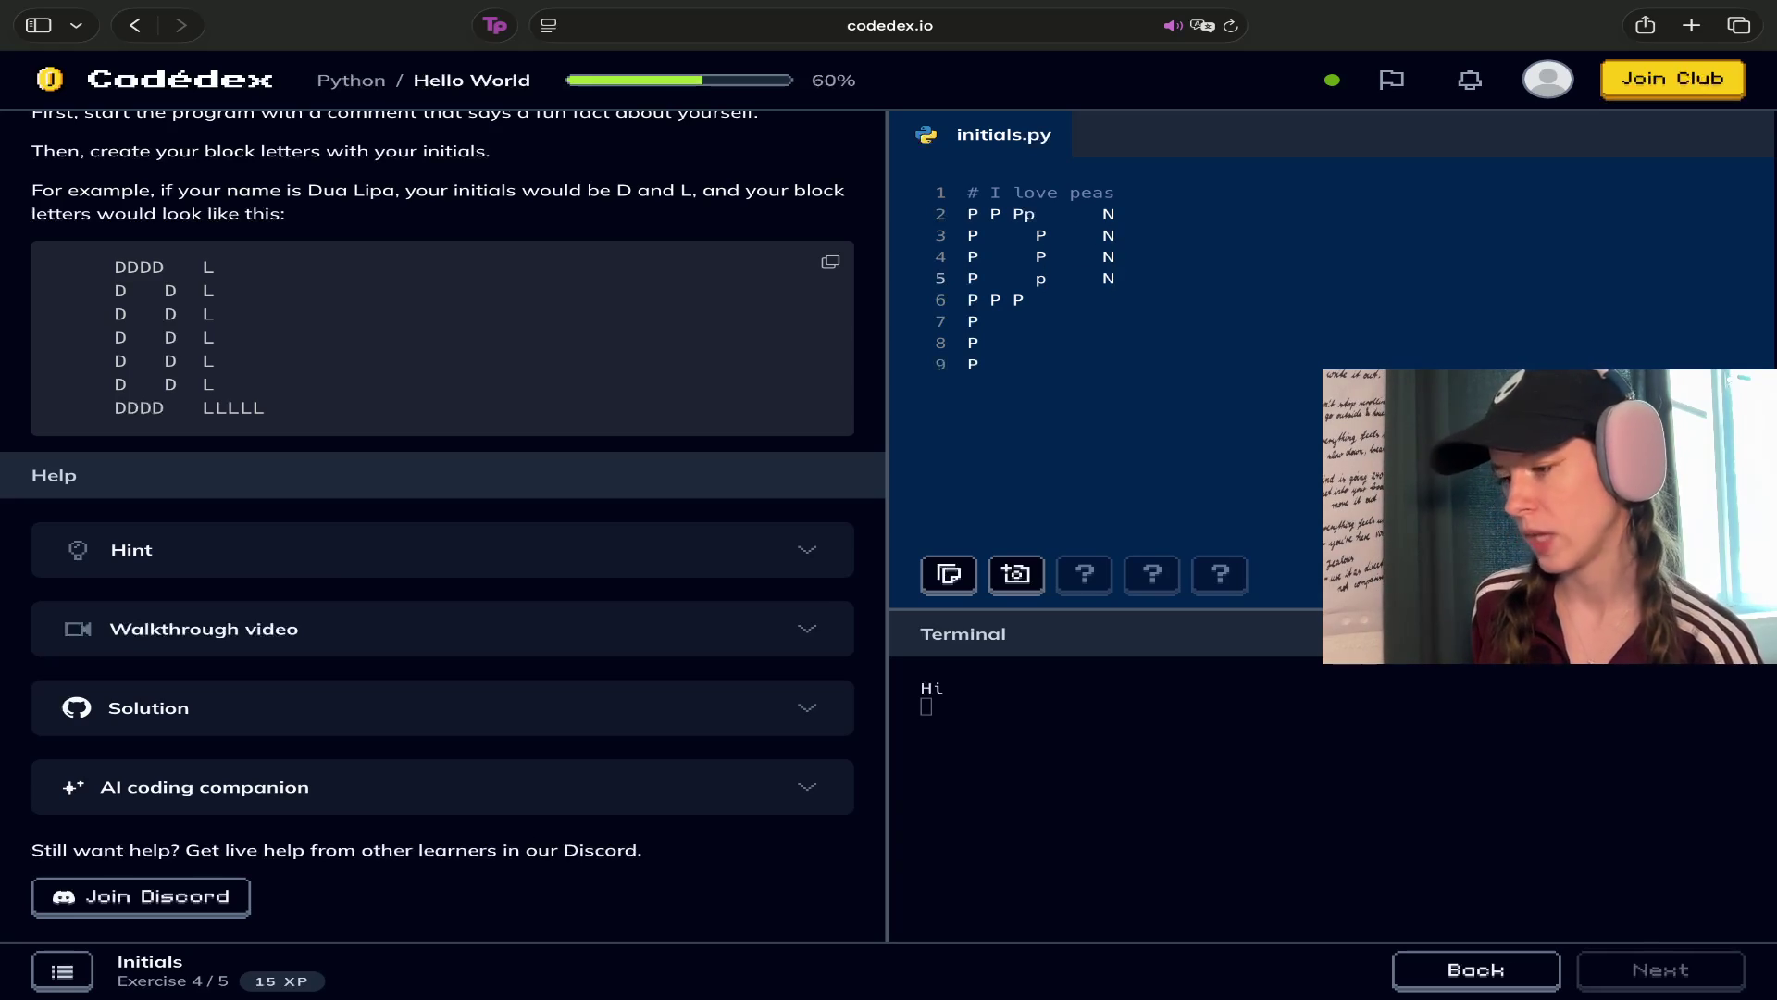
left_click(1024, 300)
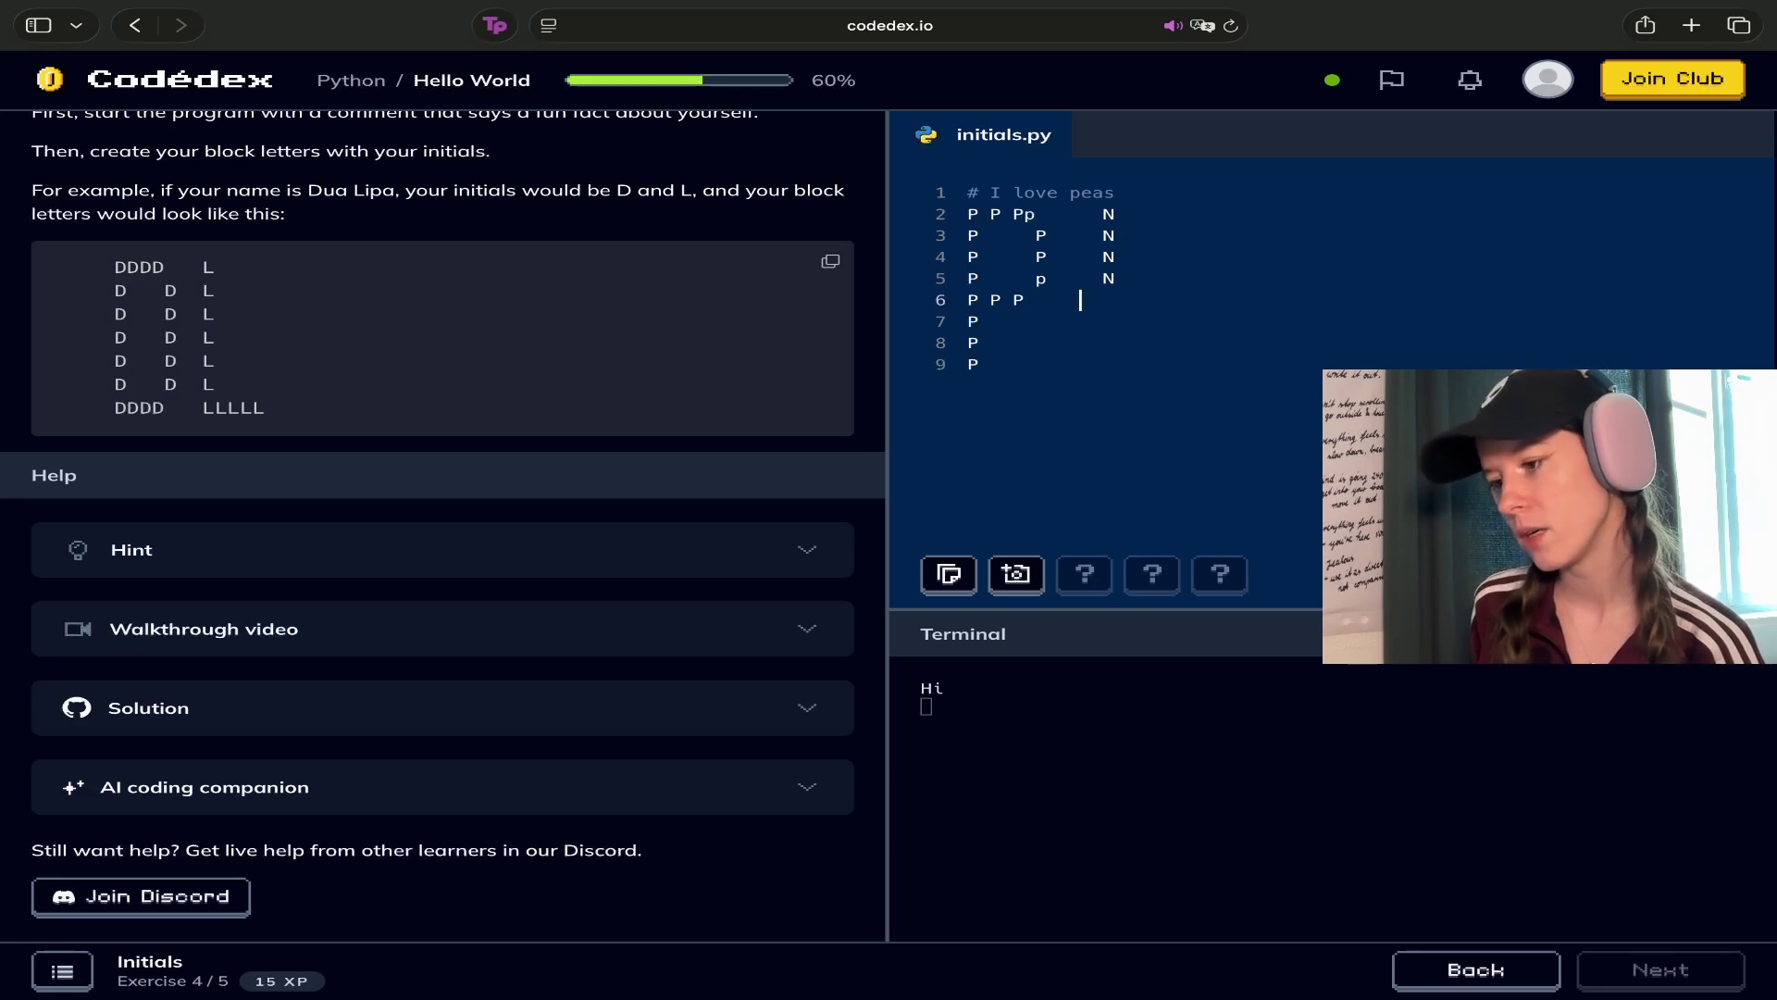
type("N")
Add N's to lines 7–9, realigning line 9's N with the column above
left_click(979, 321)
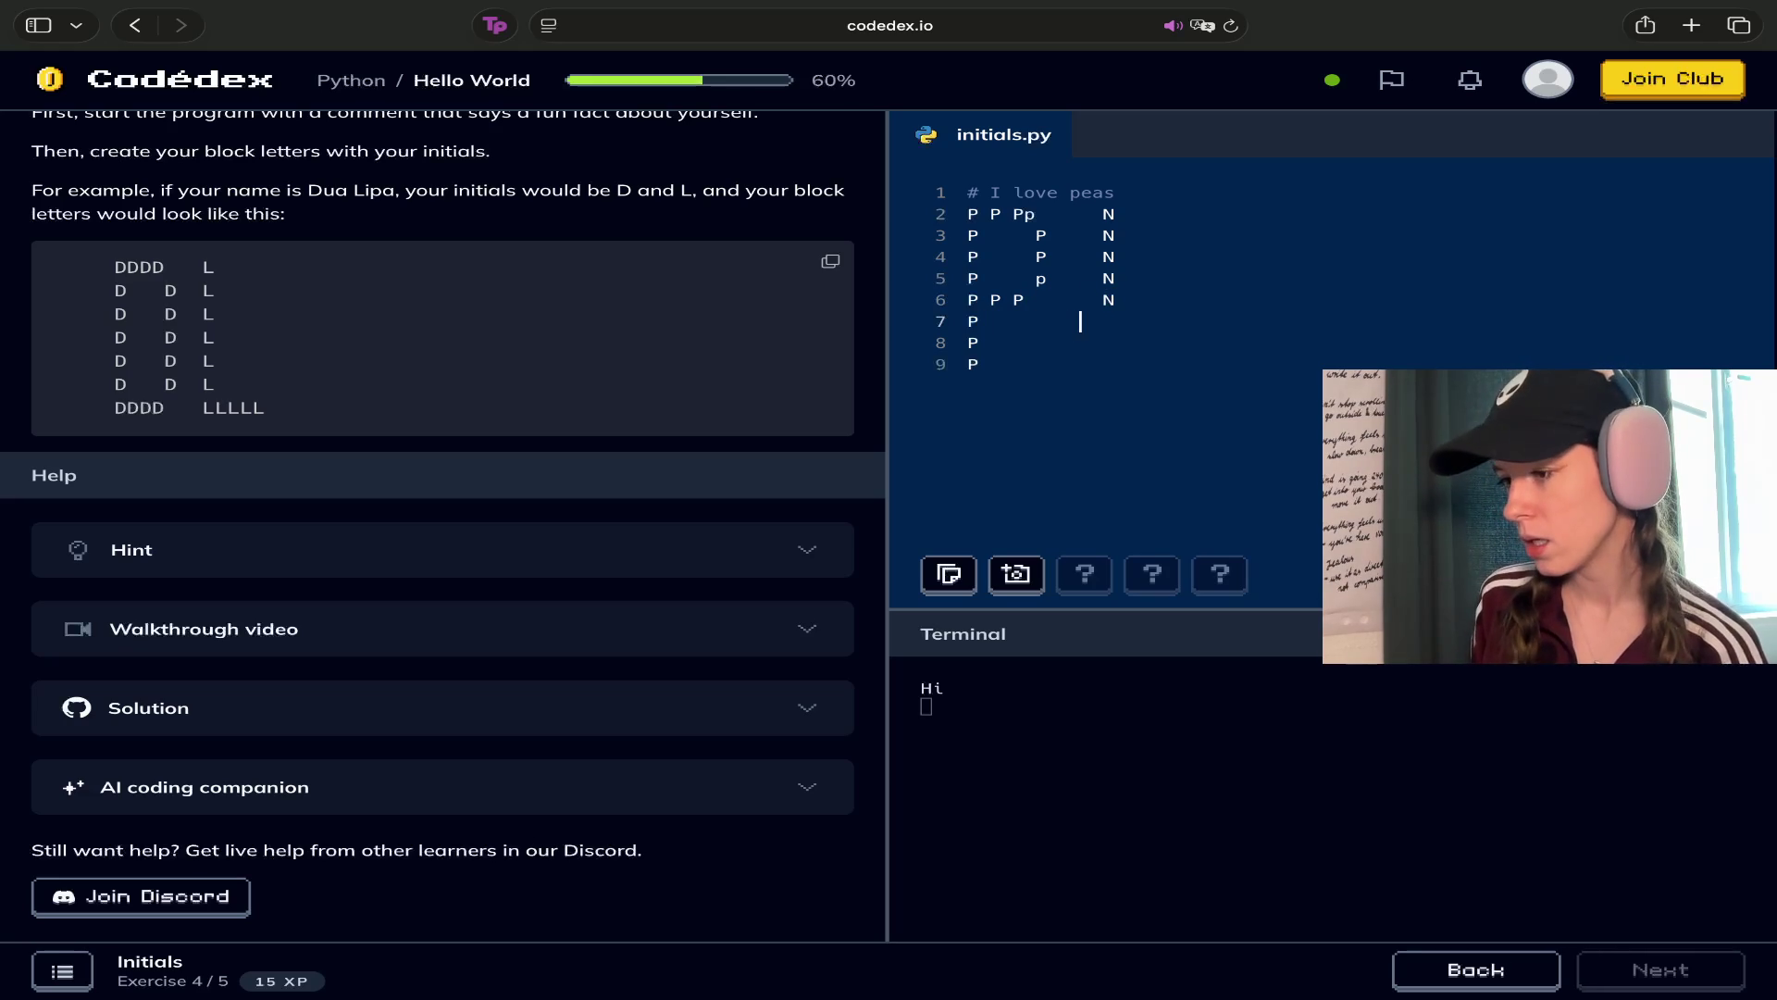
type("N")
left_click(983, 342)
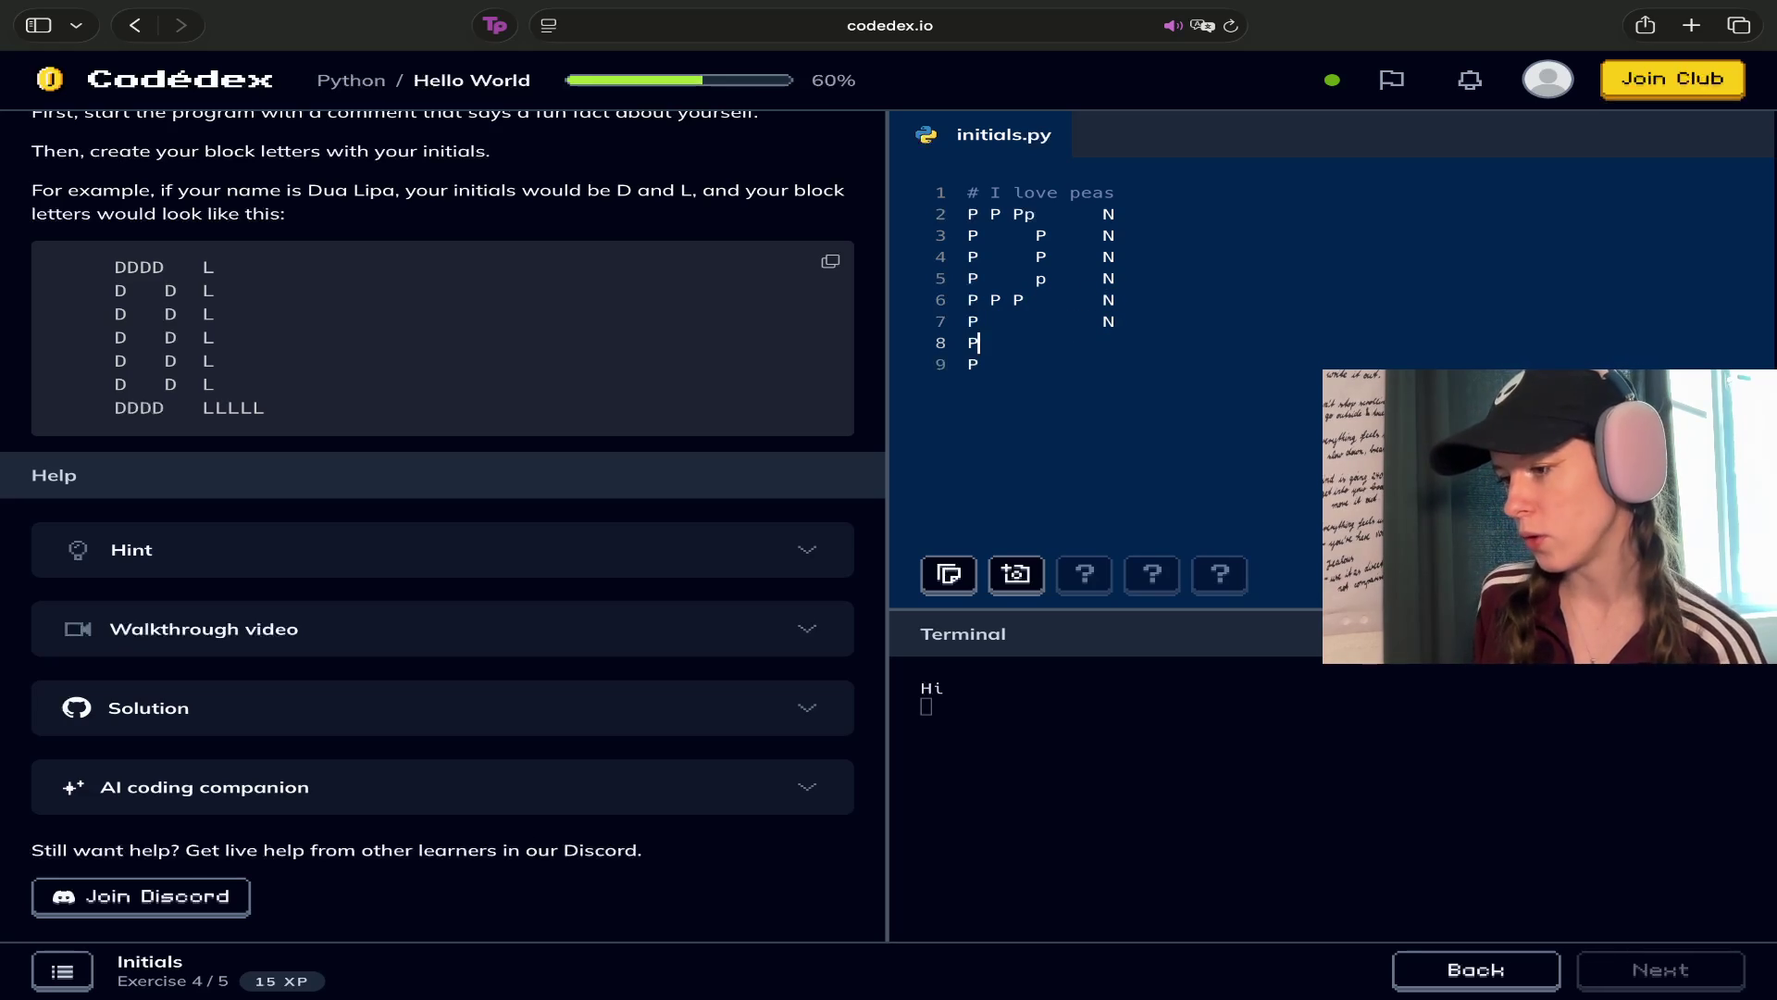
type("N")
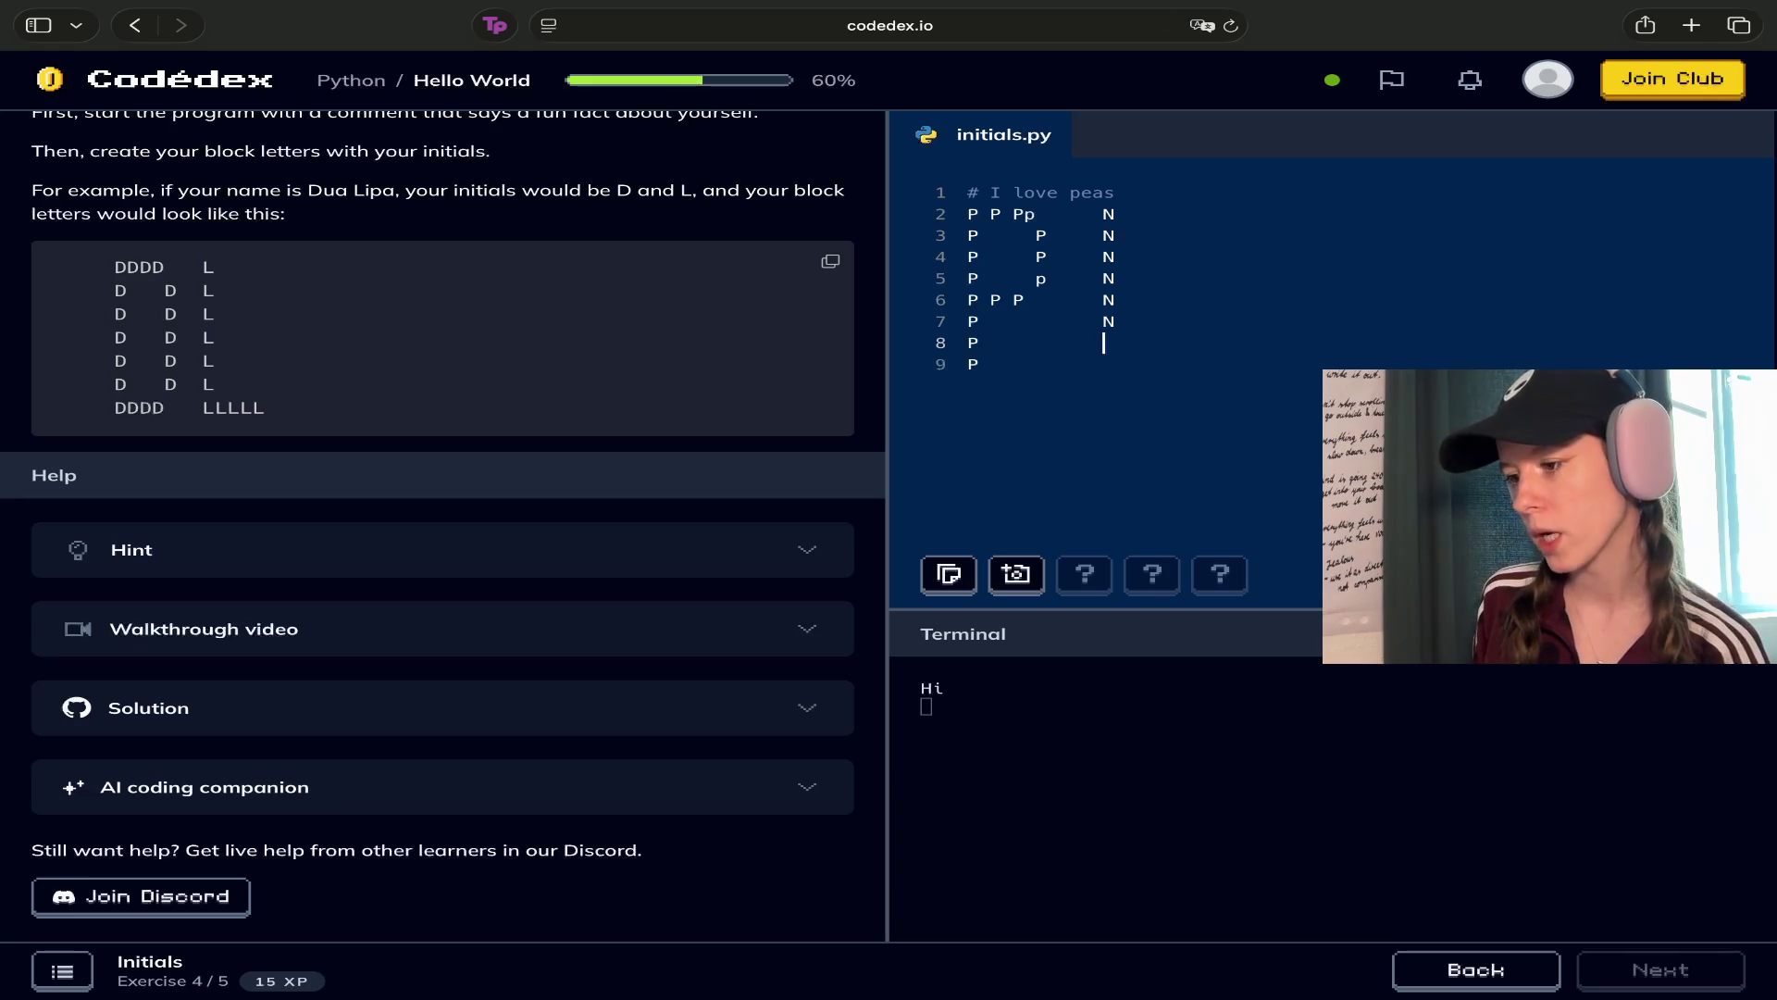
left_click(980, 364)
key("BackSpace")
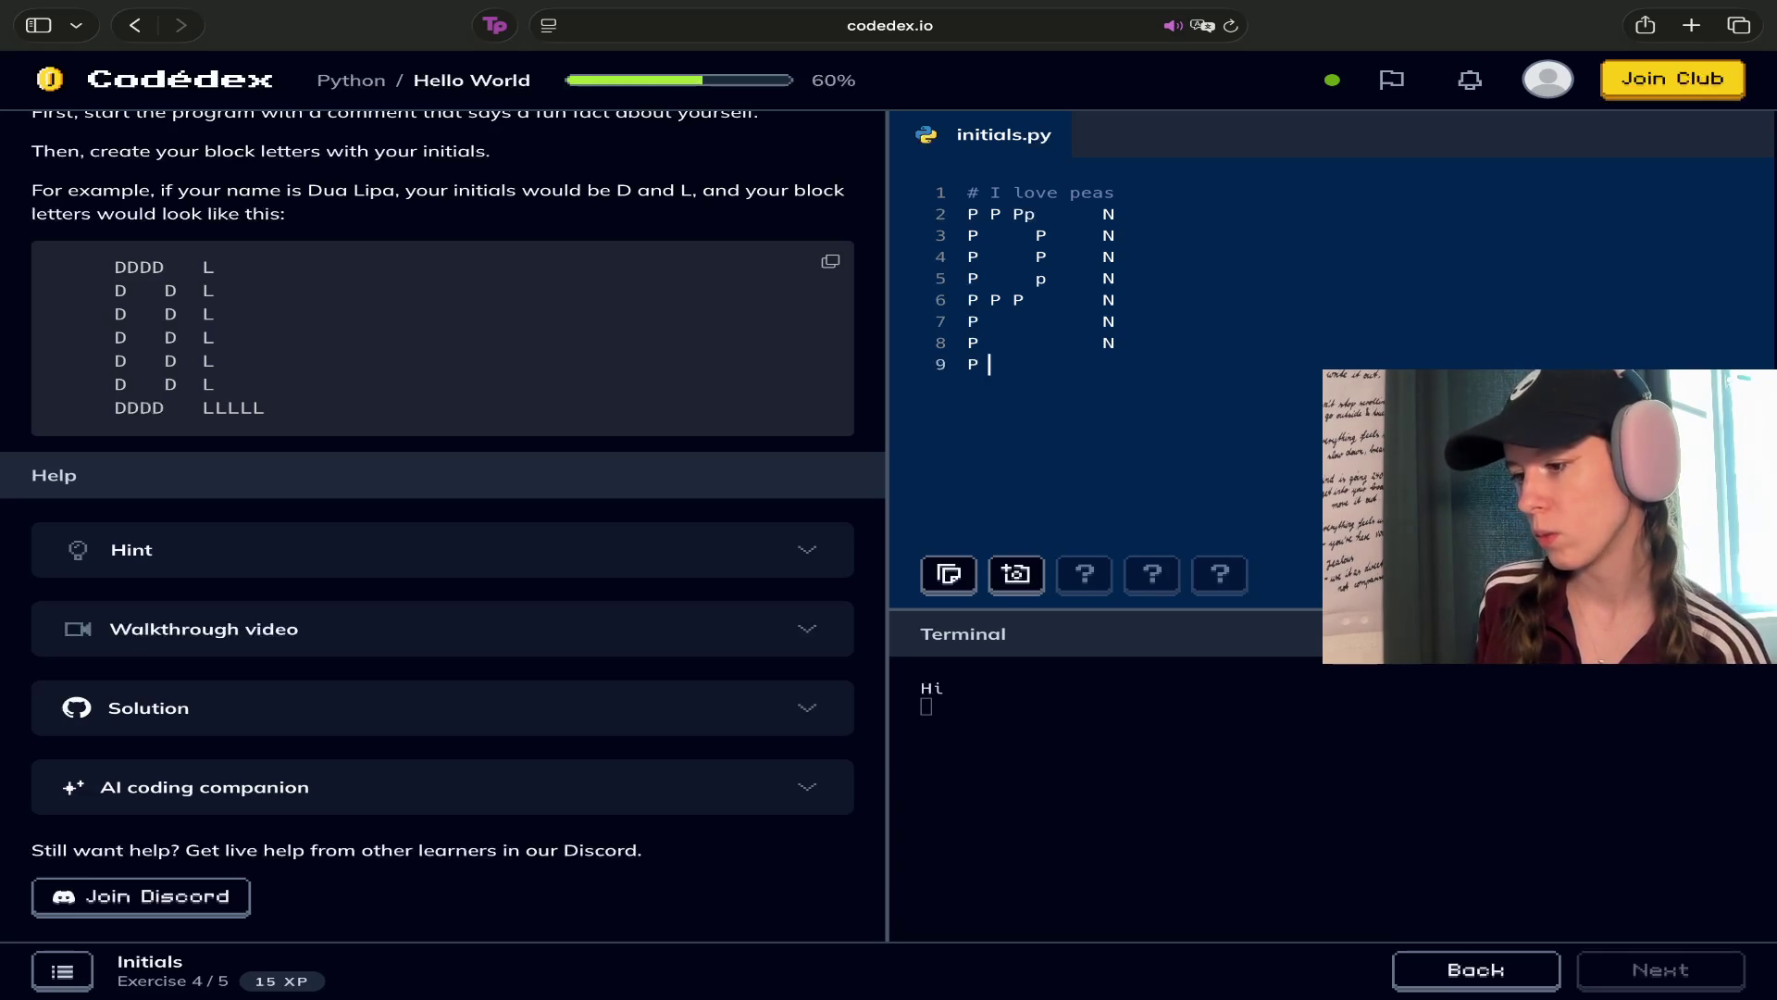
type("N")
key("Up")
key("Up")
key("Up")
key("Down")
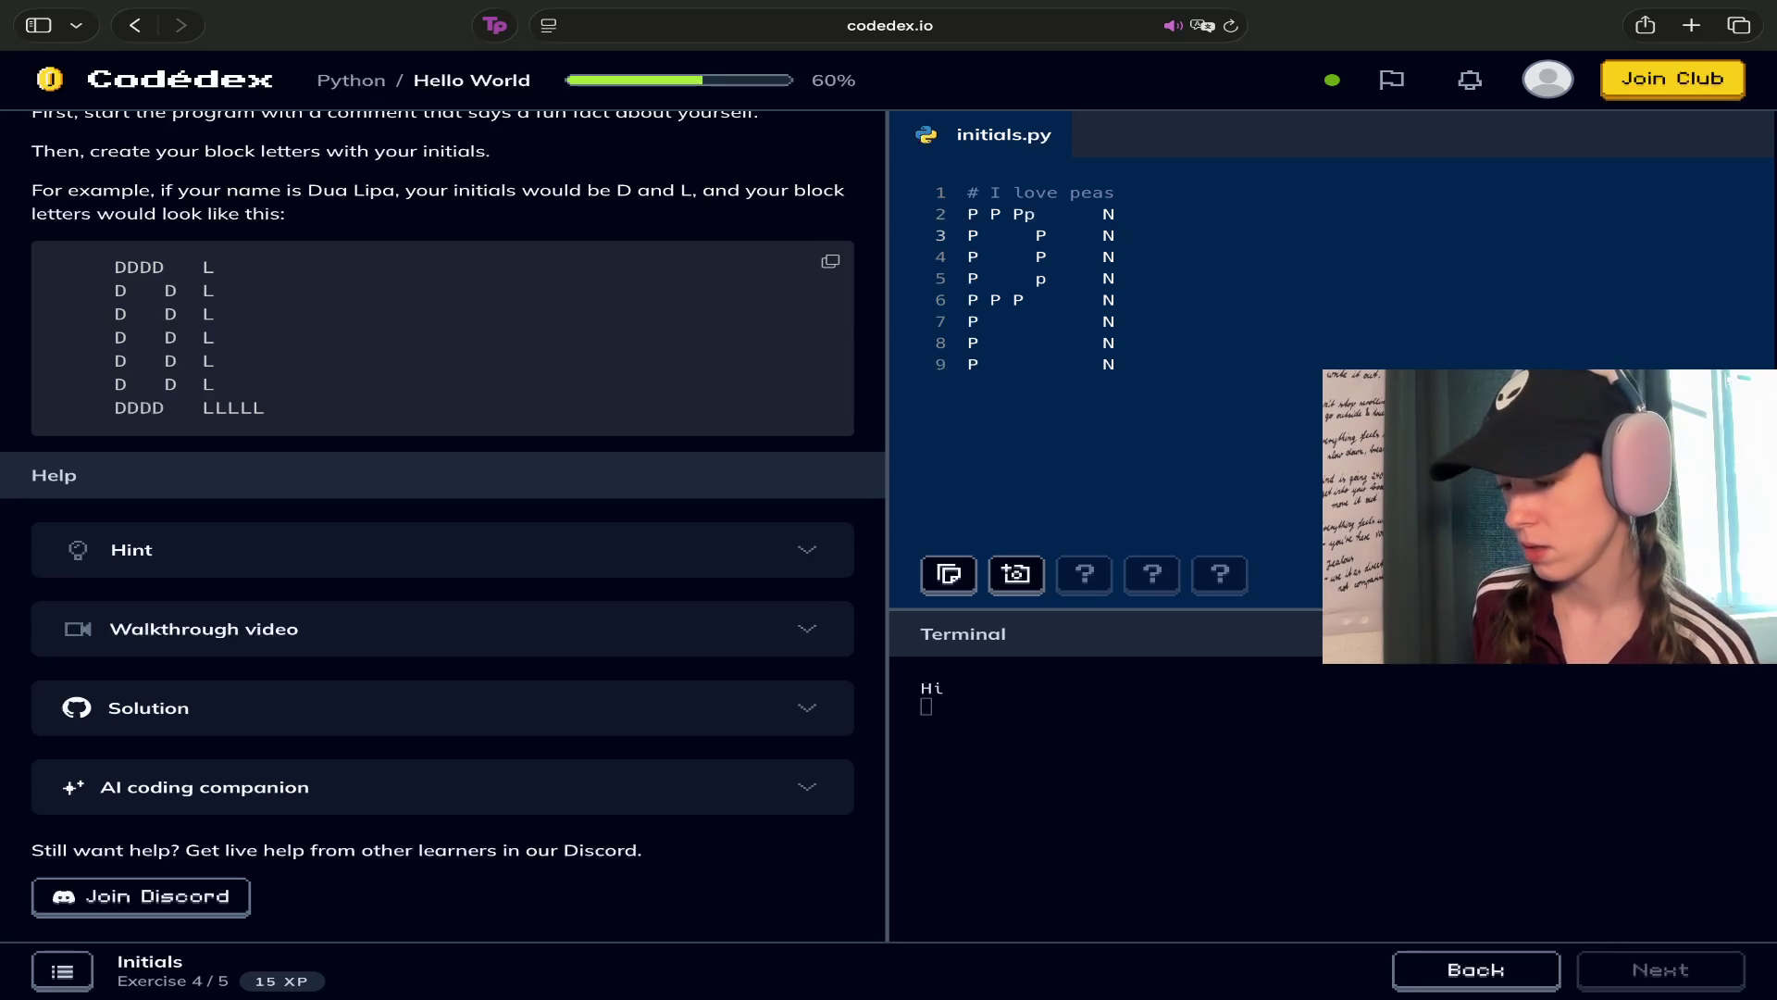
Start the N's diagonal with 'N N' on line 3 and an indented N on line 4
type("N   N")
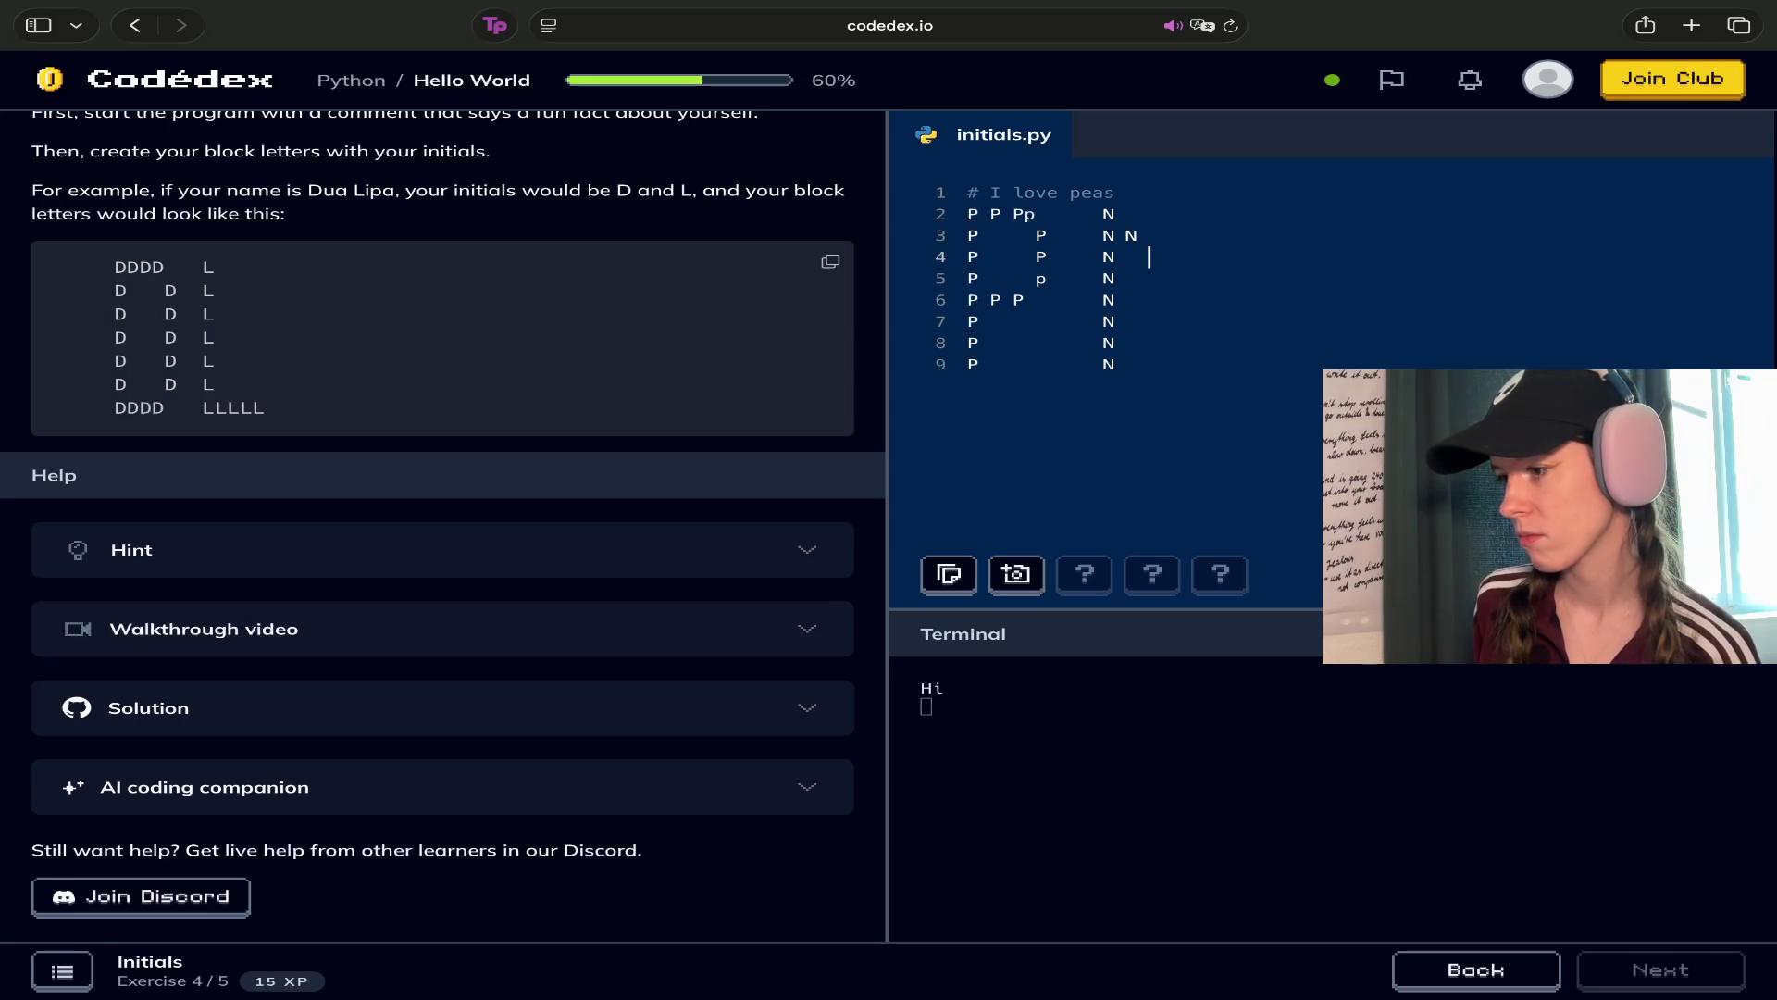
key("Down")
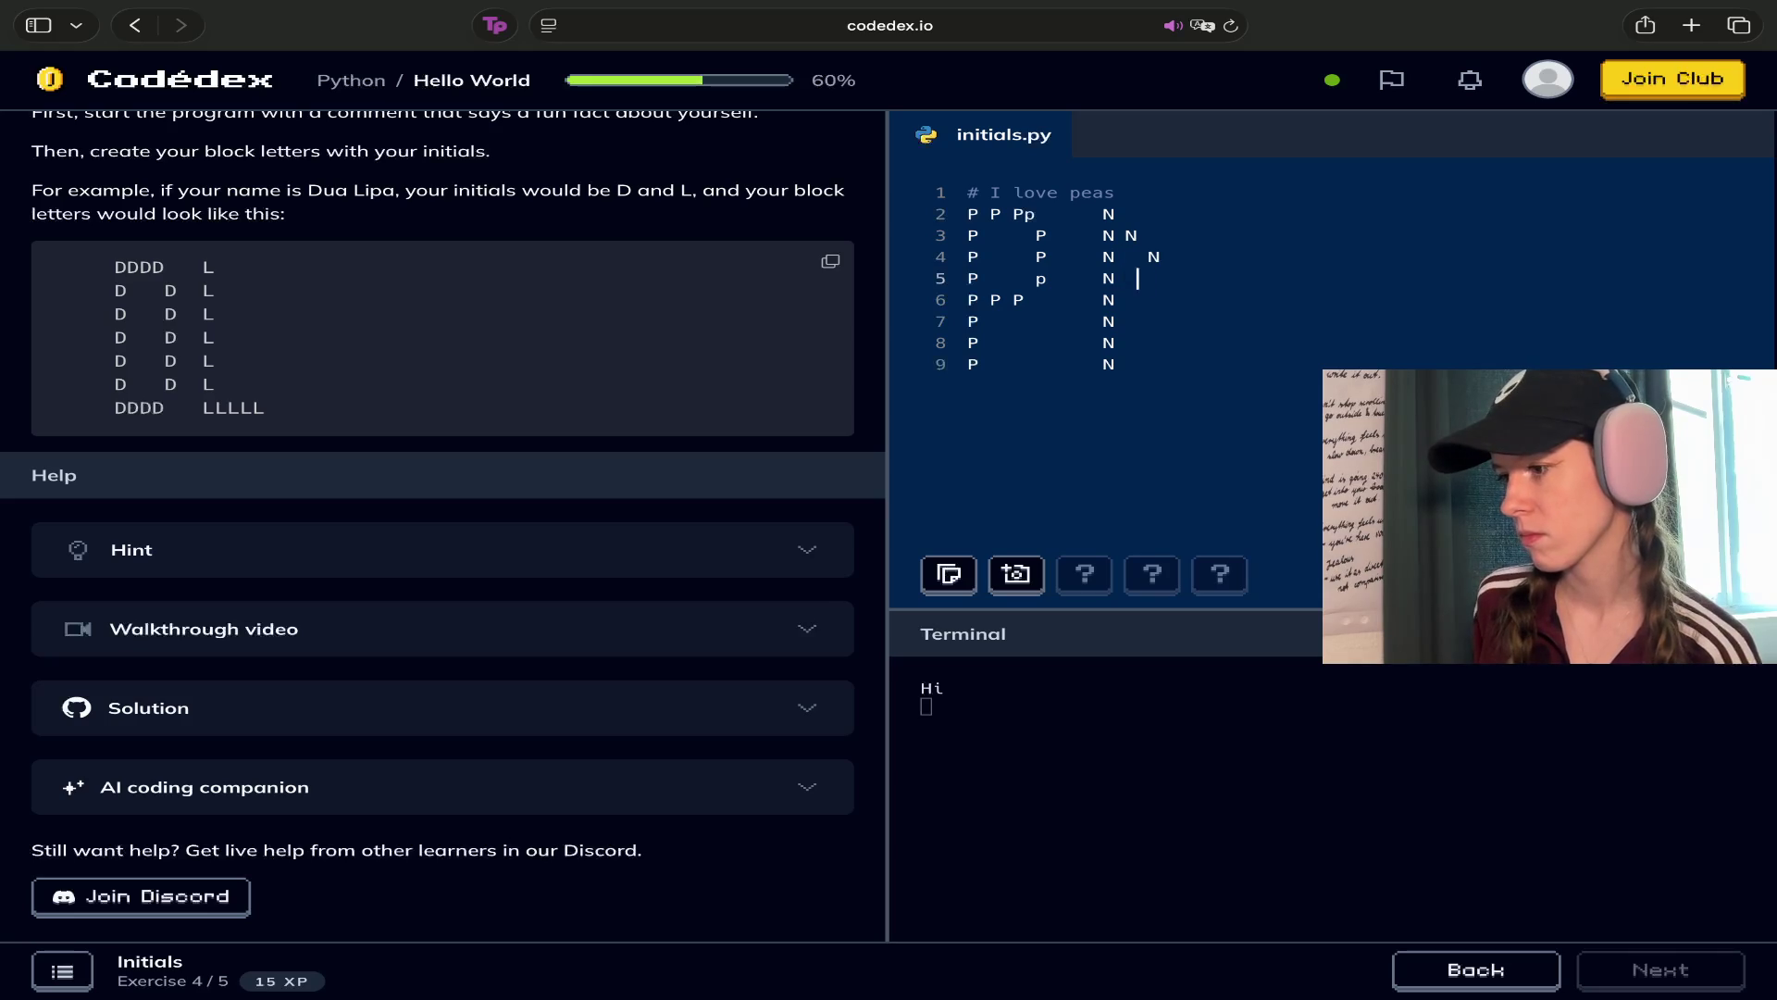
type("   N")
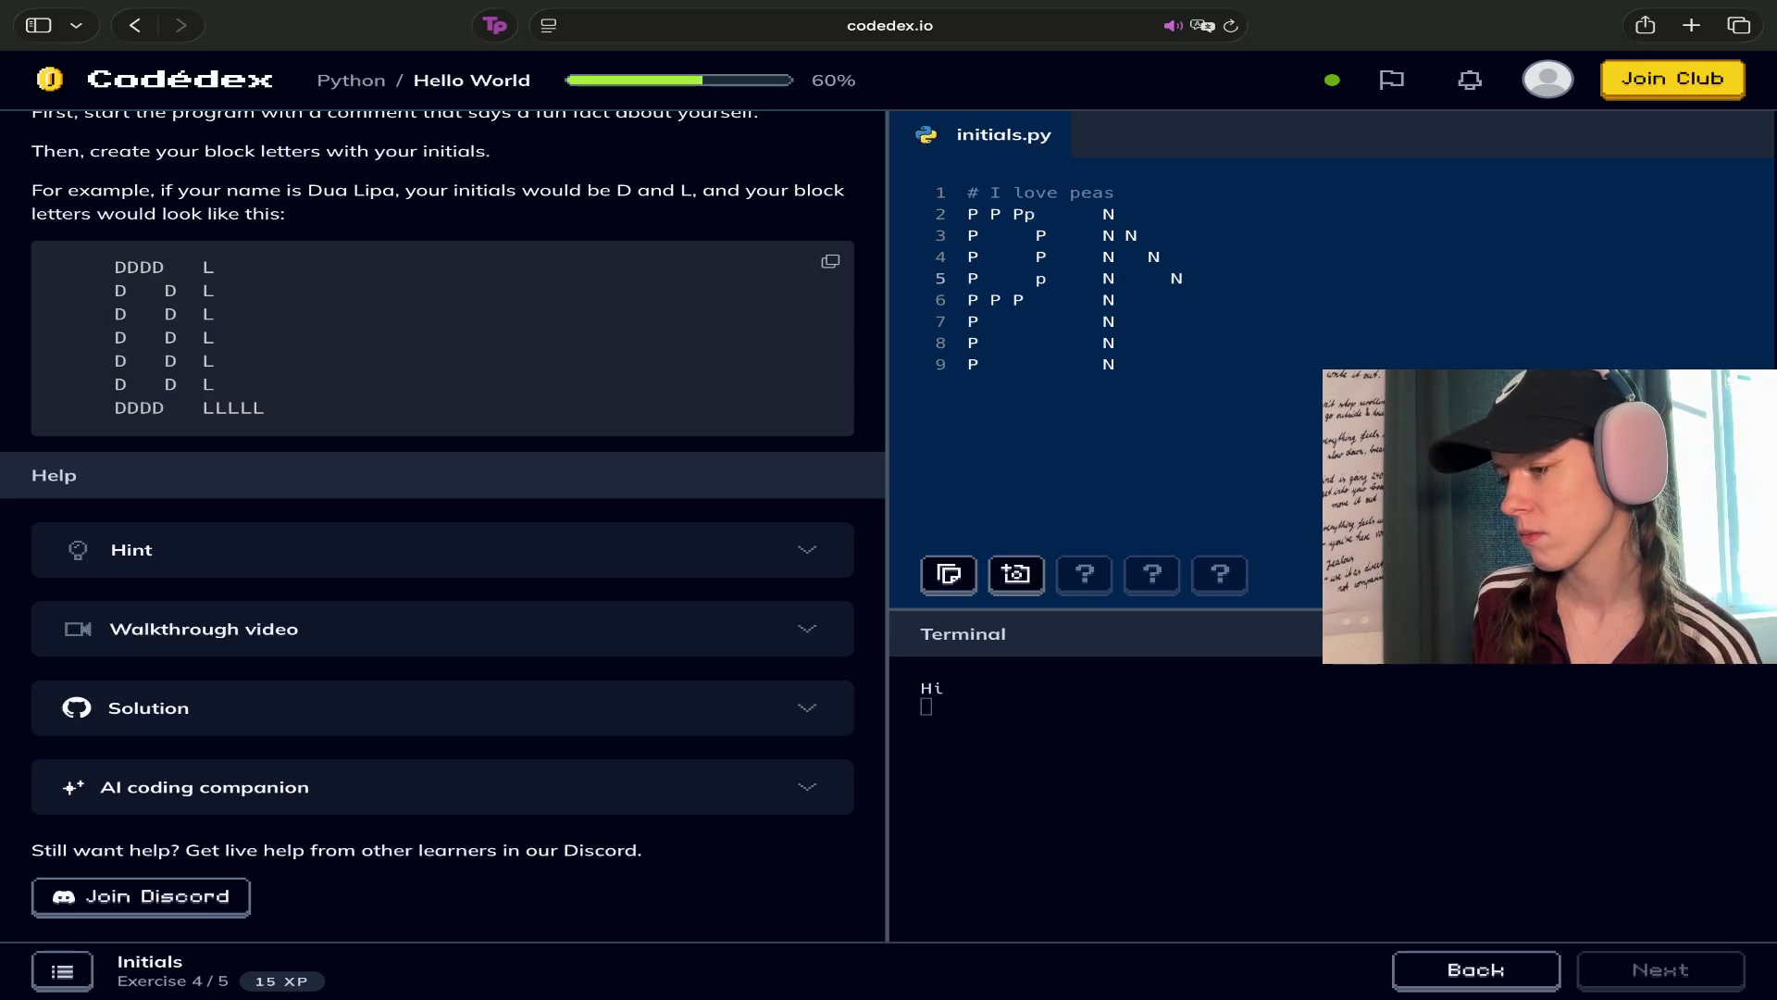
key("BackSpace")
key("BackSpace")
type("n")
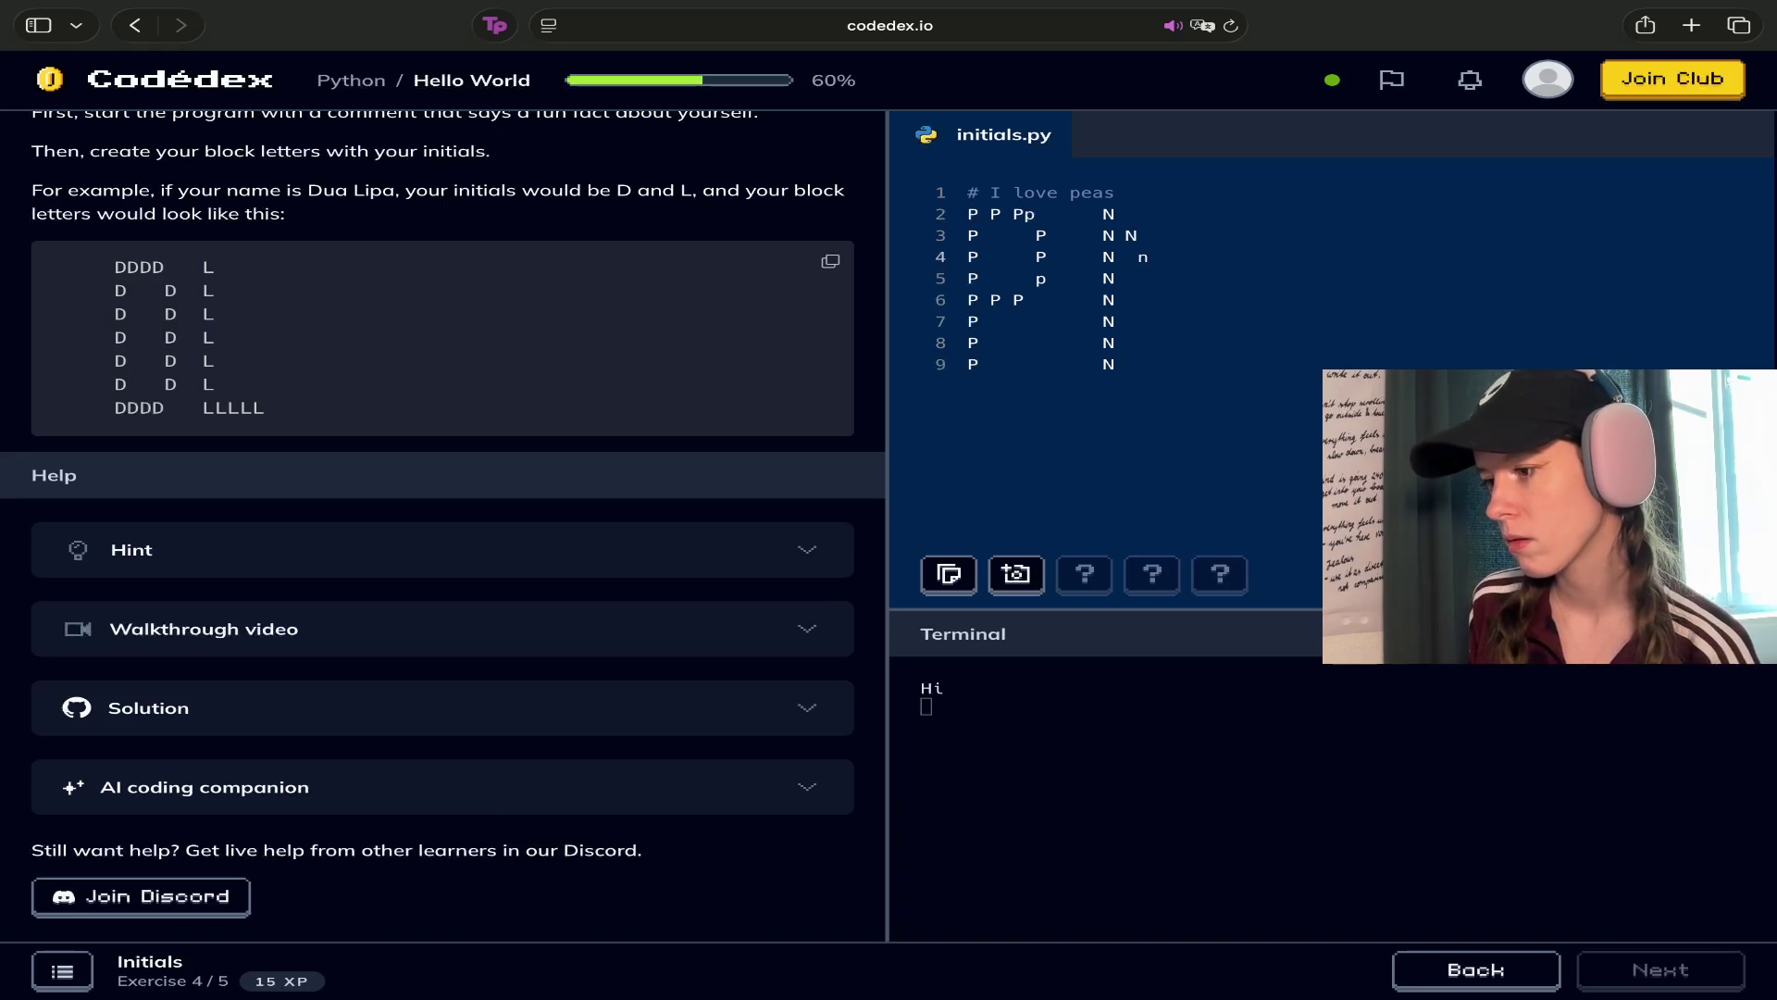
key("BackSpace")
type("N")
key("Up")
key("BackSpace")
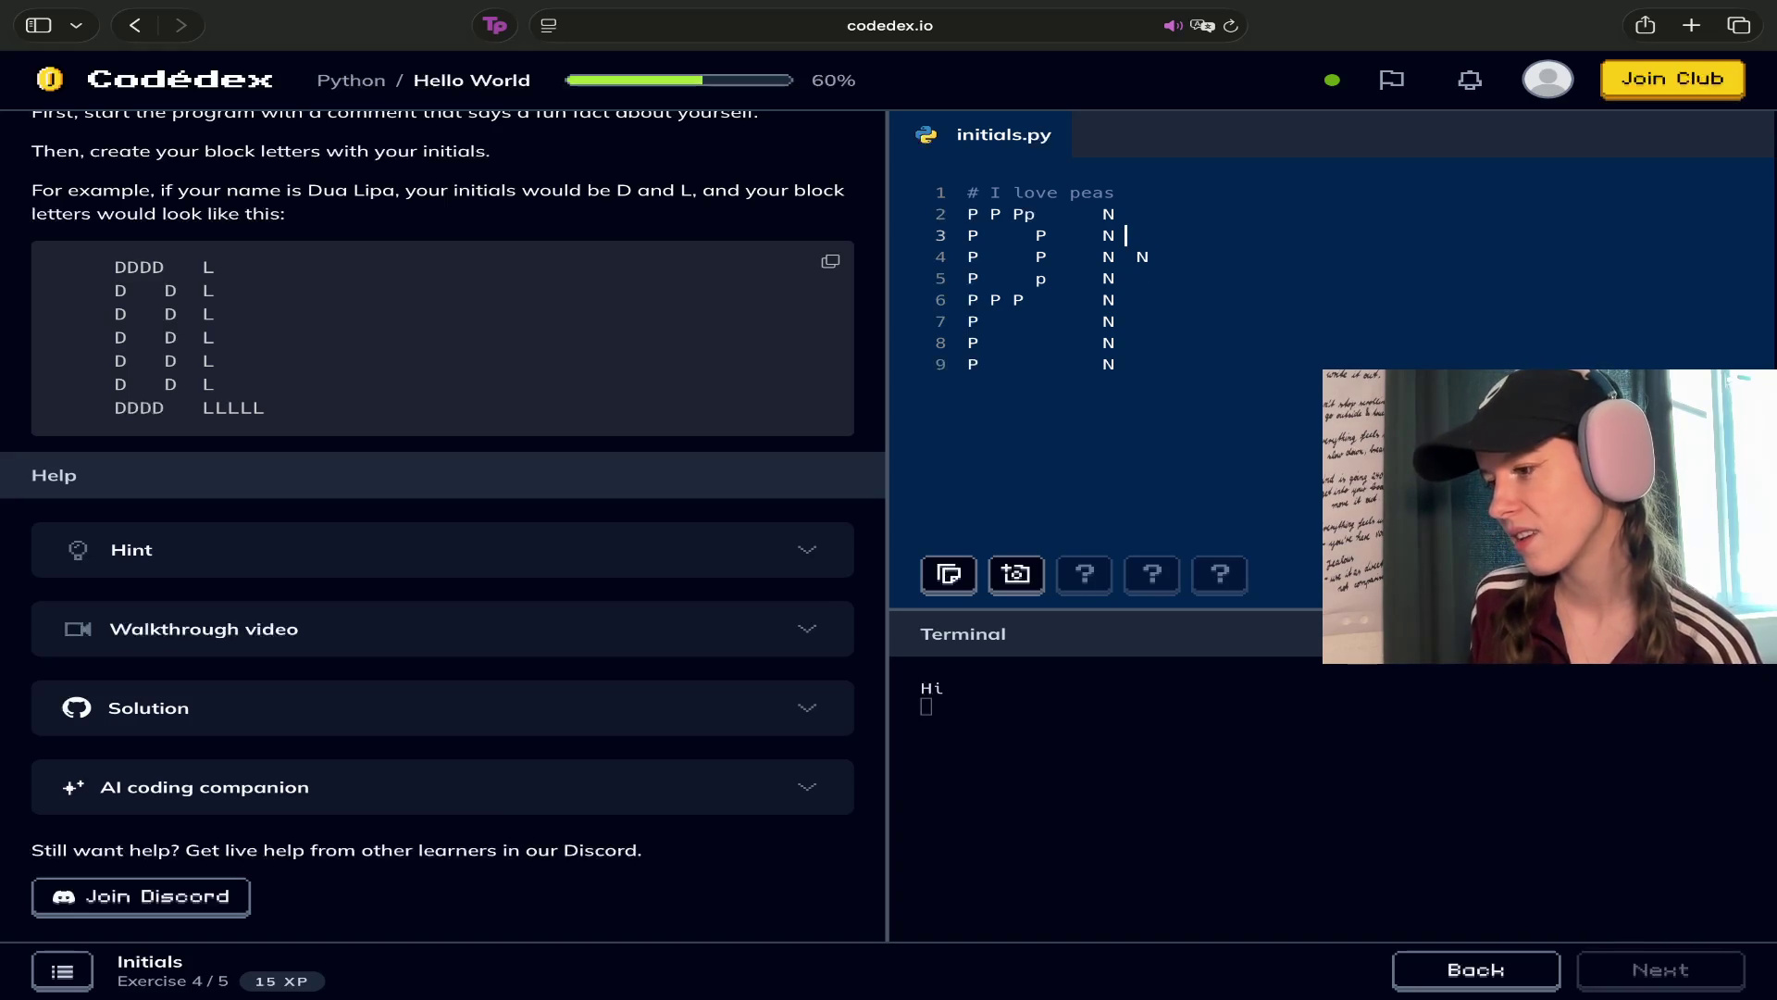
type("N")
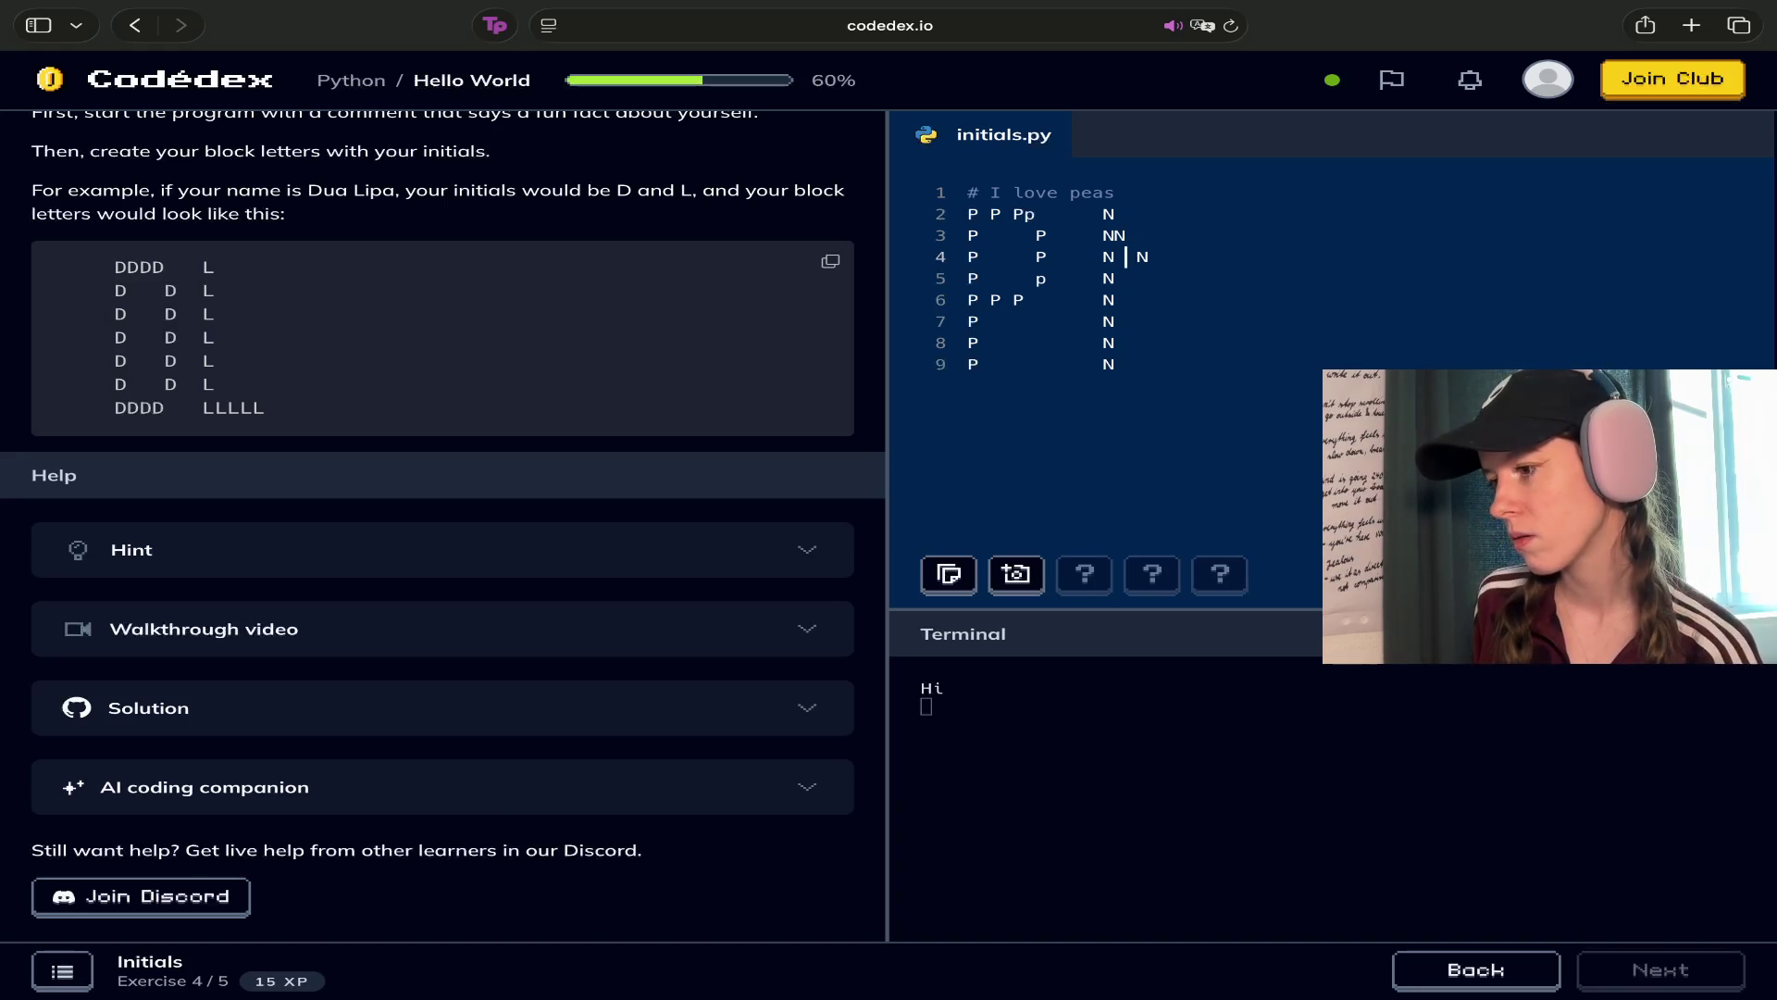
key("BackSpace")
Continue the diagonal with N's on lines 5–7 and 'N N' on line 8
key("Down")
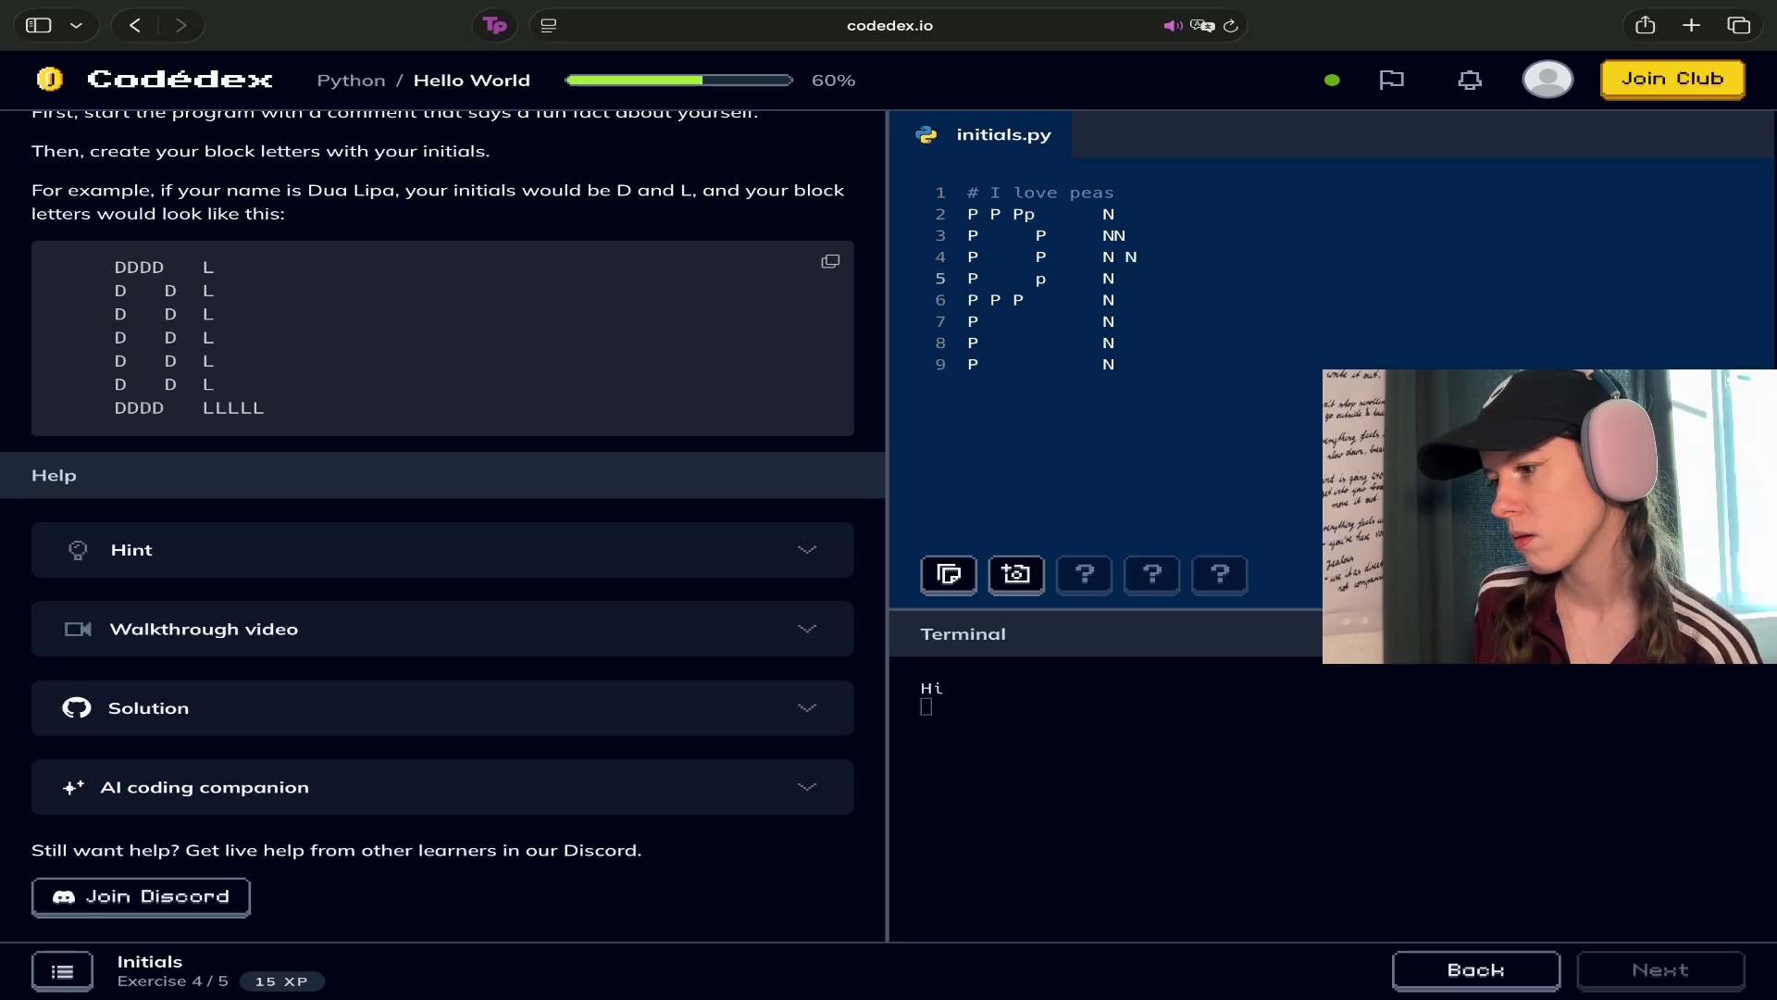
type("  N")
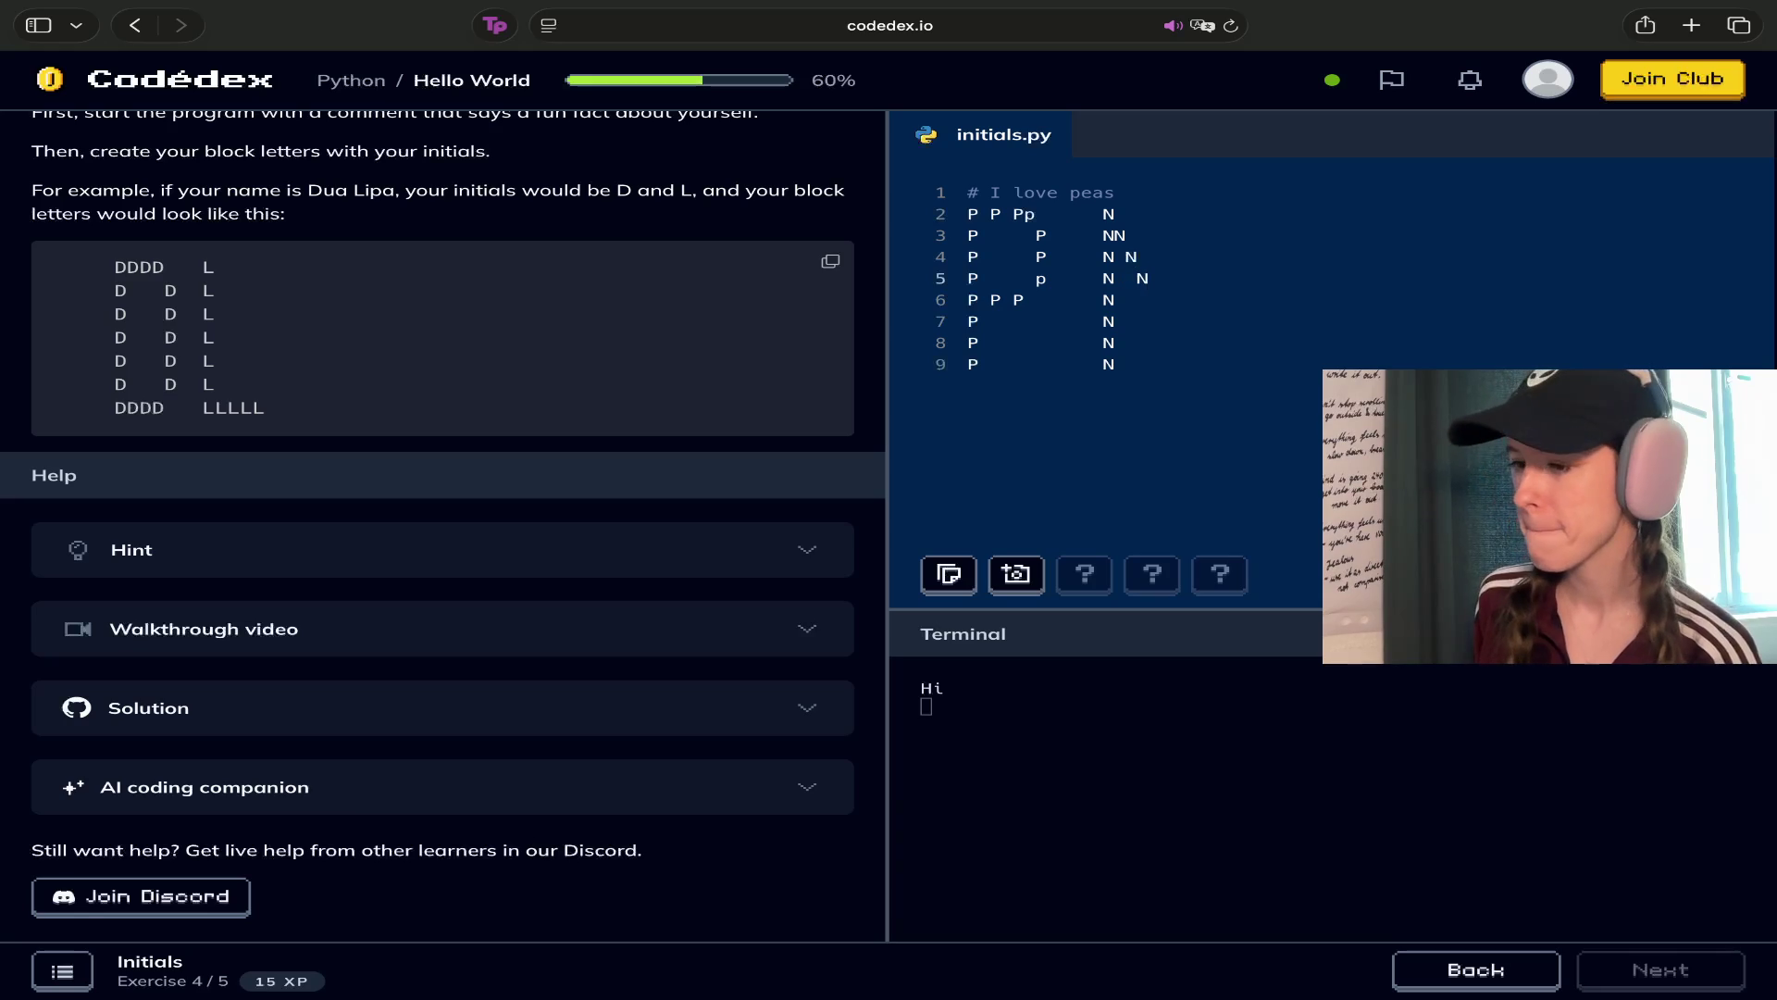
key("Down")
type("N")
key("Down")
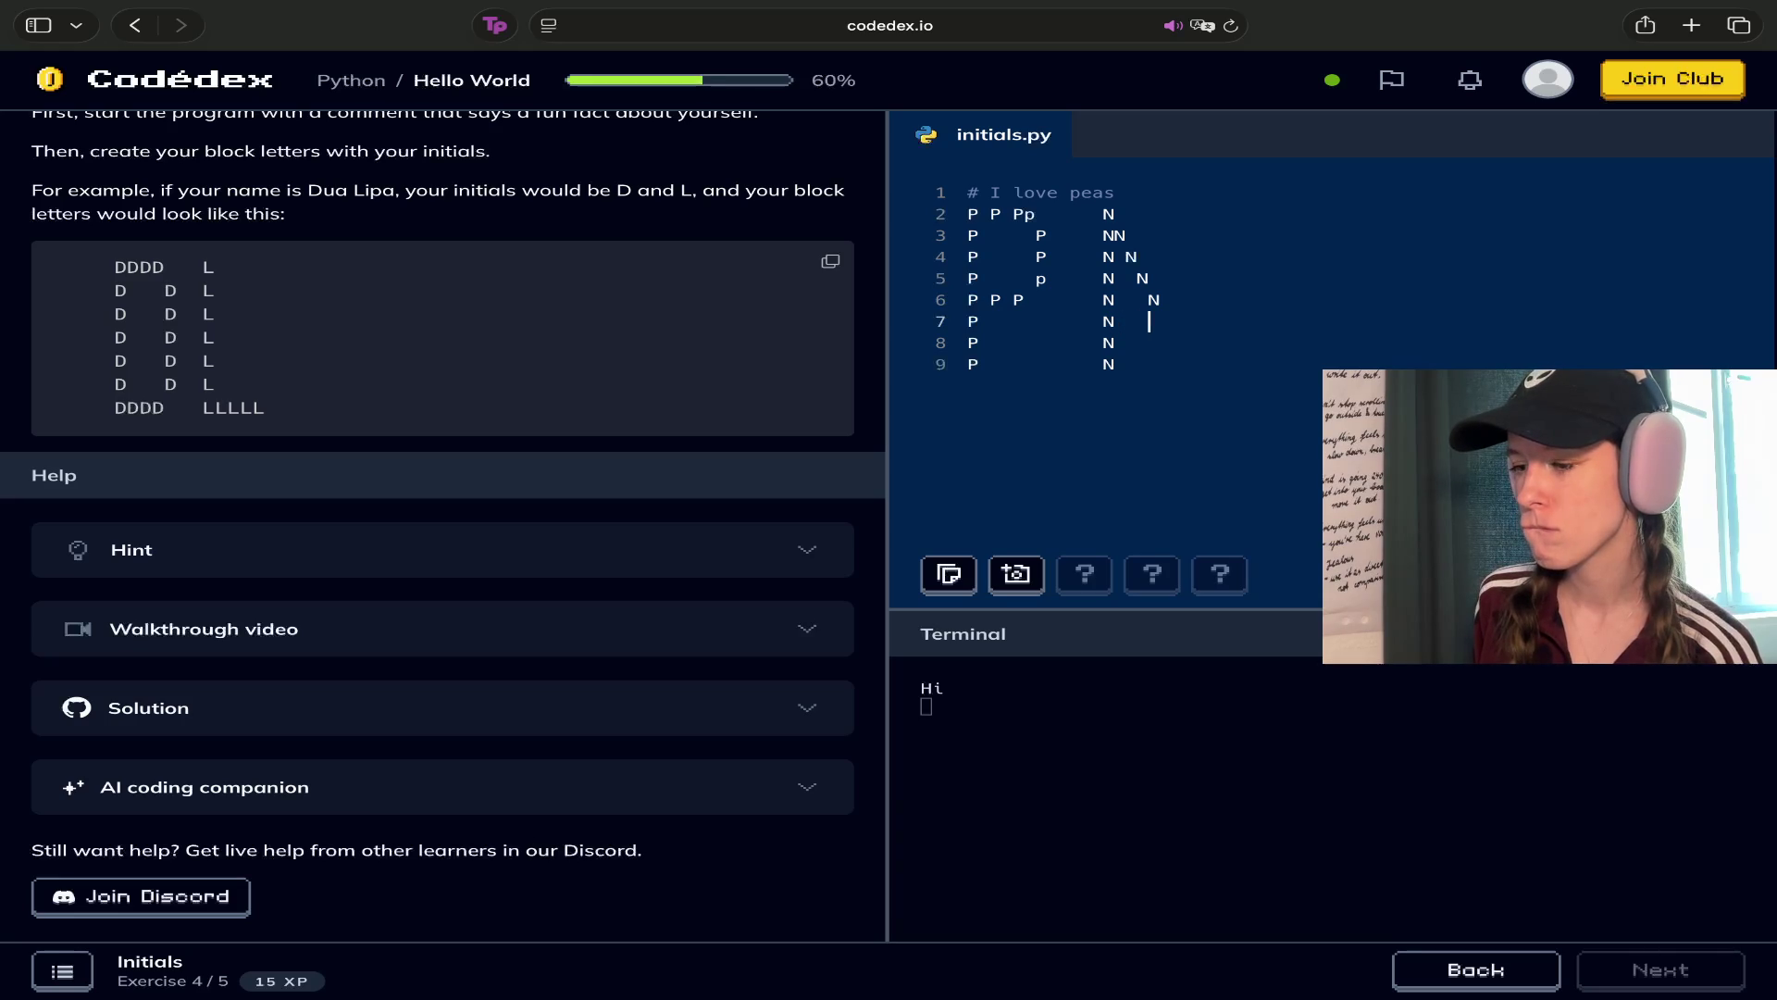
type("N")
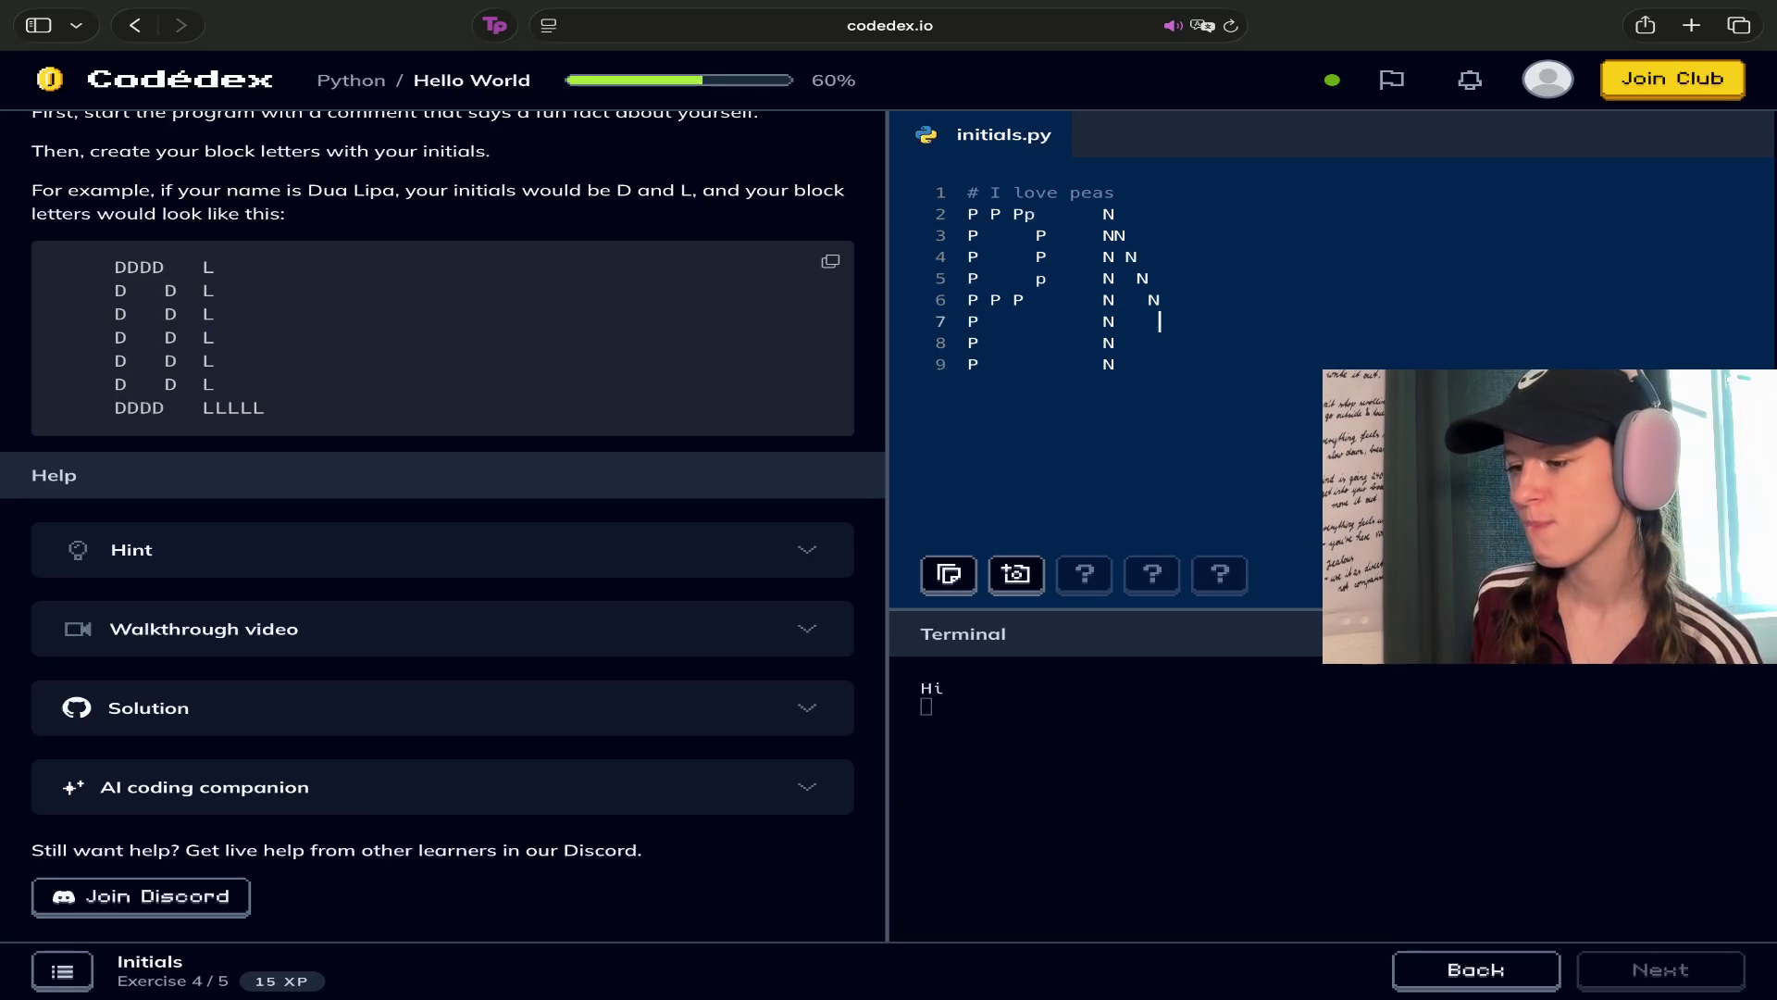
key("Down")
type("N")
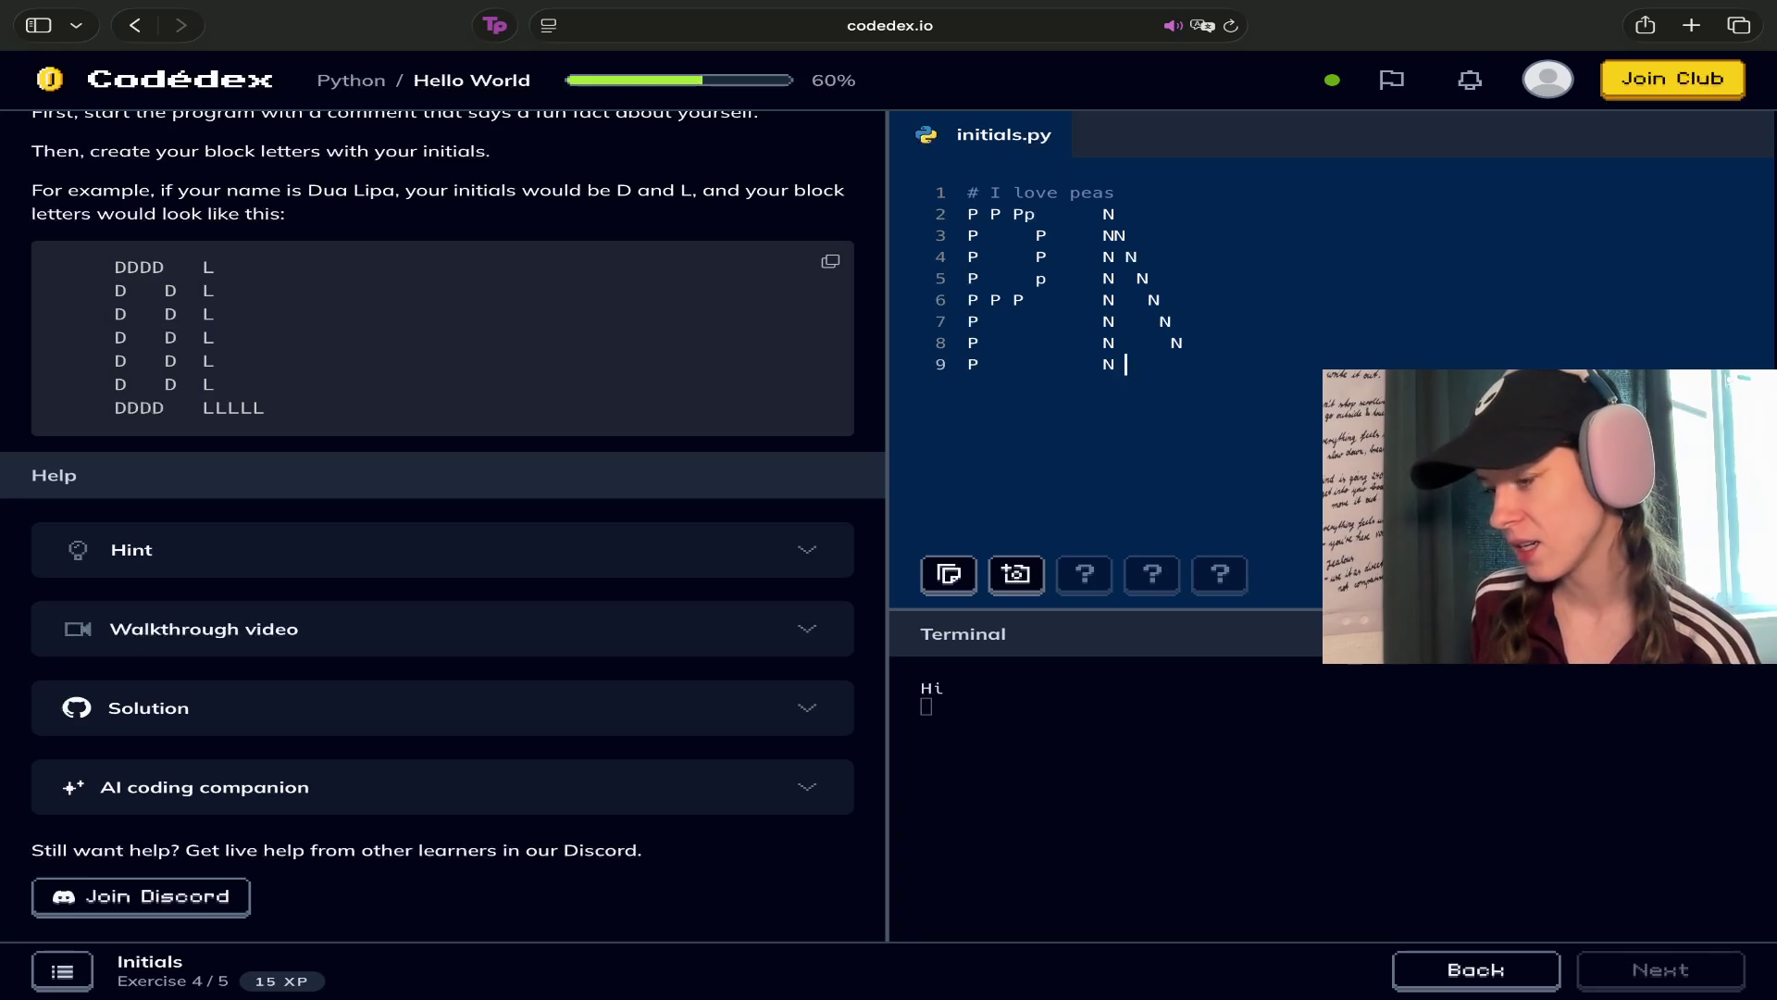
type("       N")
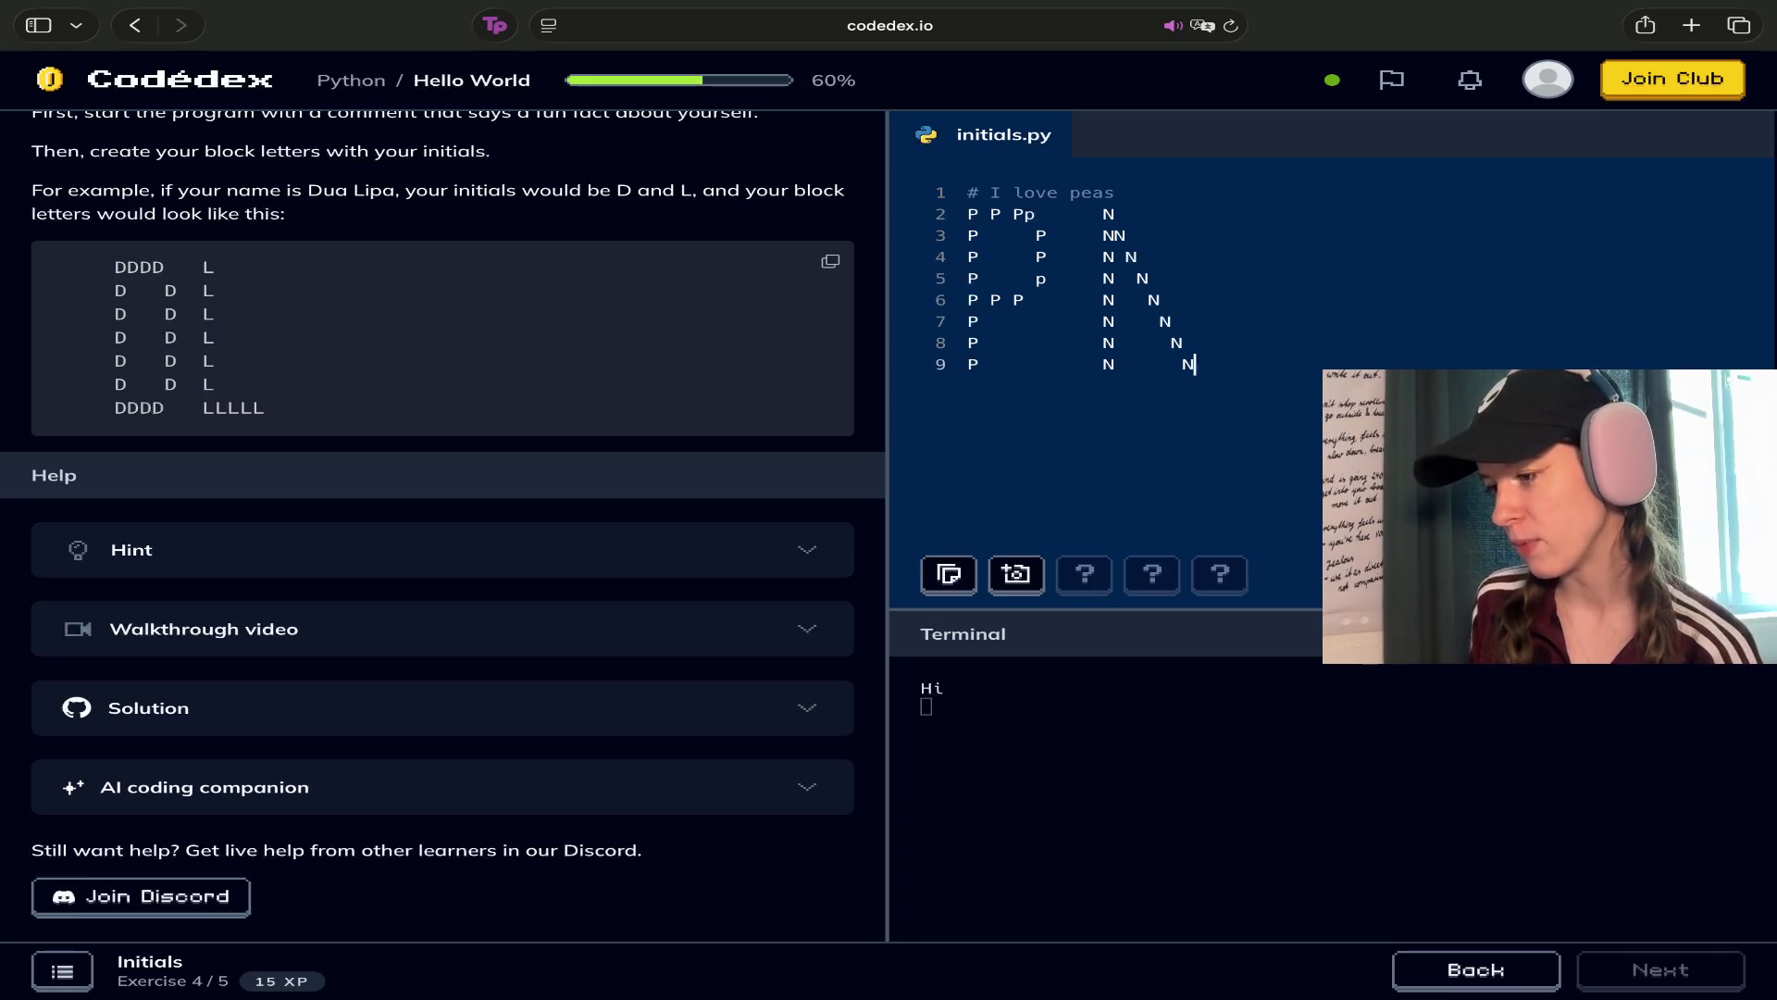
Add right-column N's at the ends of lines 8 and 7
key("Up")
key("Up")
left_click(969, 343)
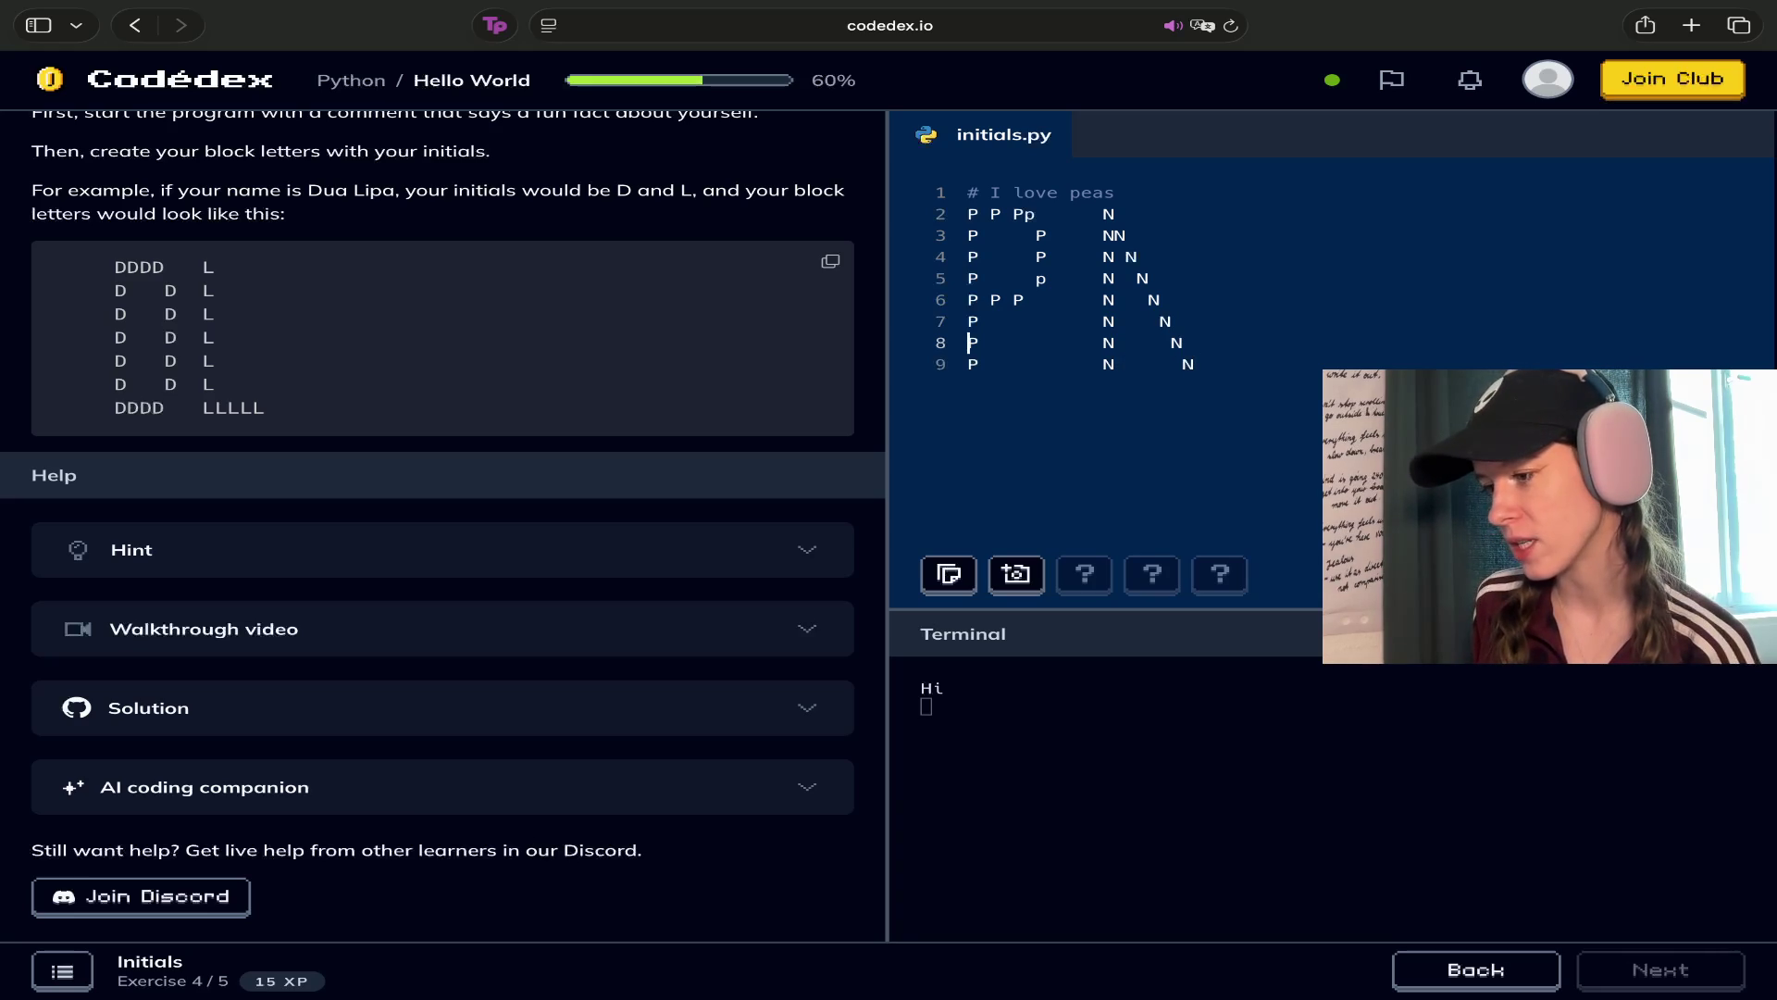
key("Left")
key("Down")
left_click(969, 364)
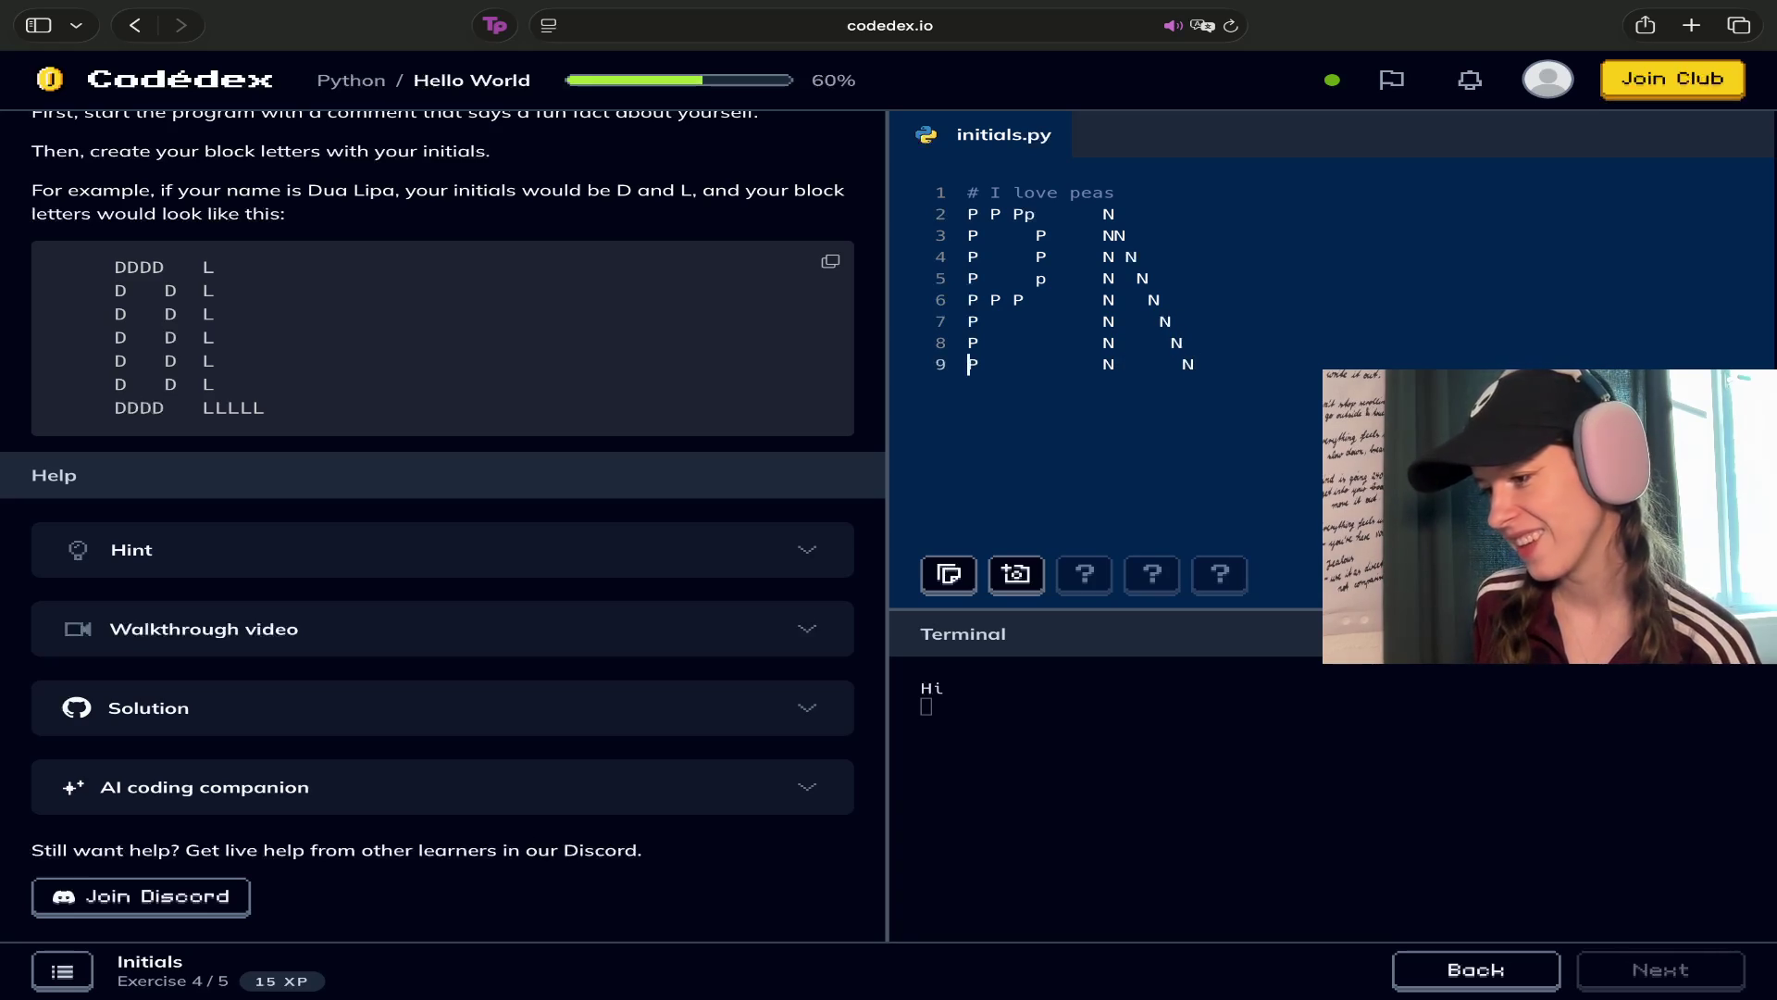
left_click(1185, 343)
type("N")
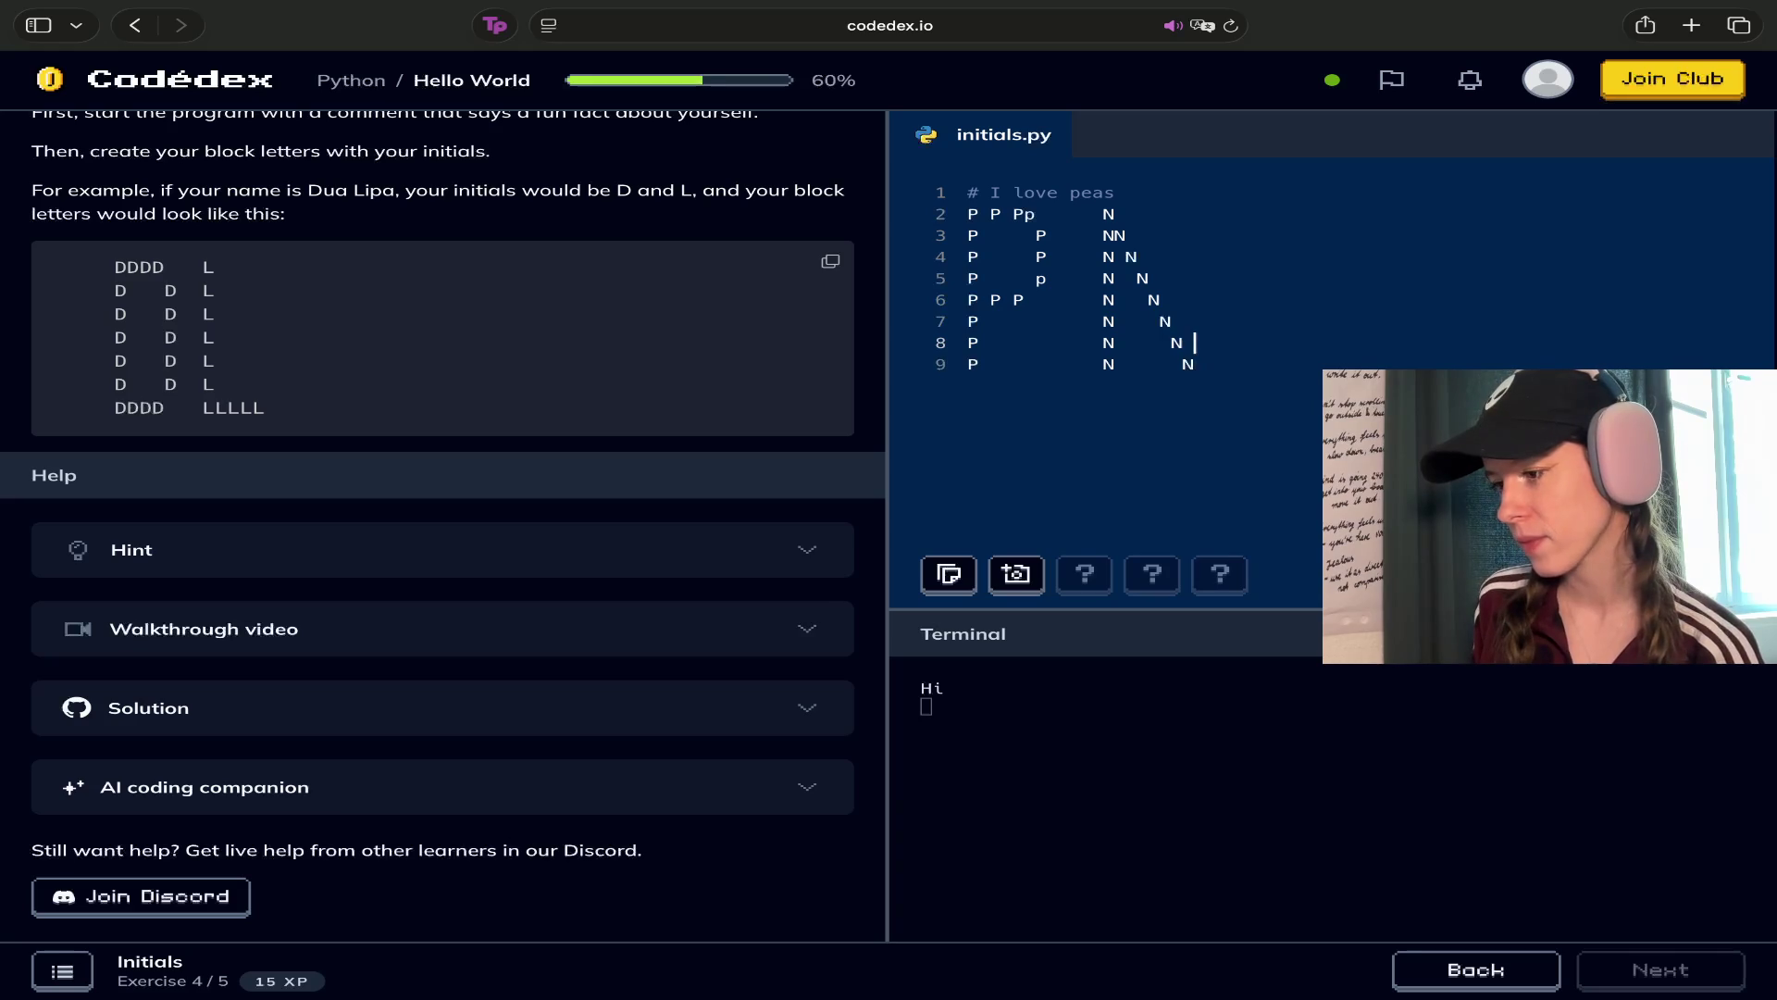
left_click(1171, 322)
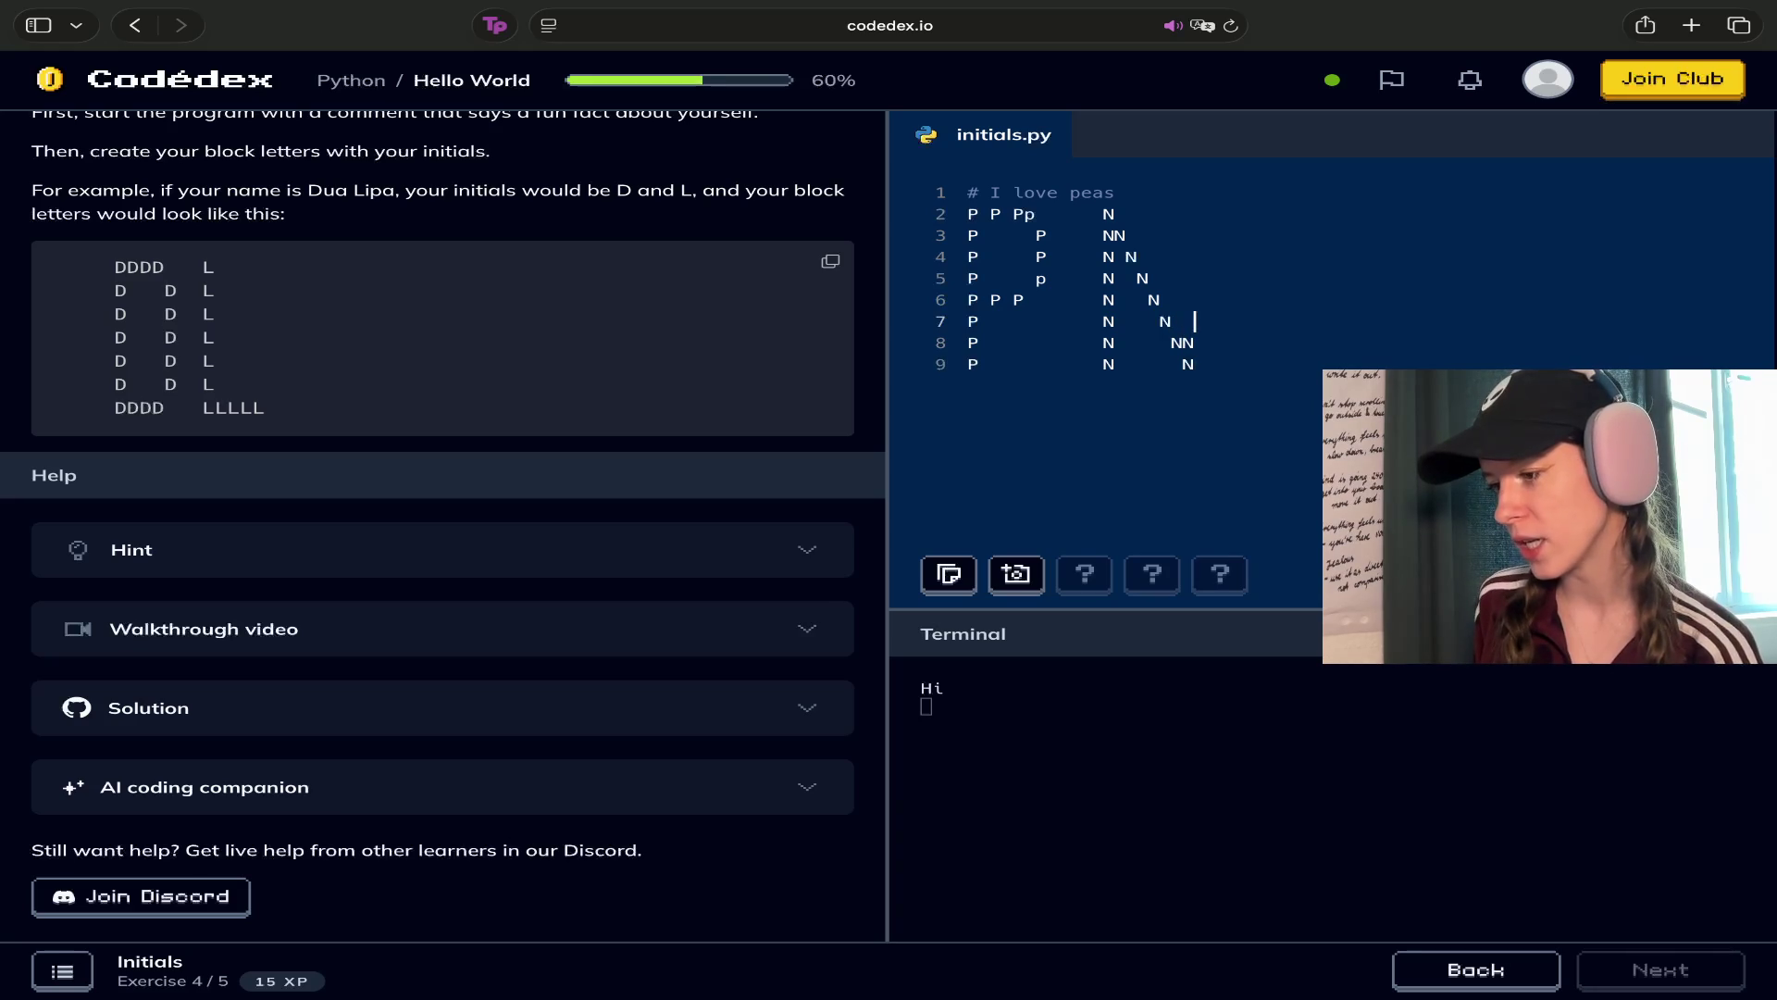
type("N")
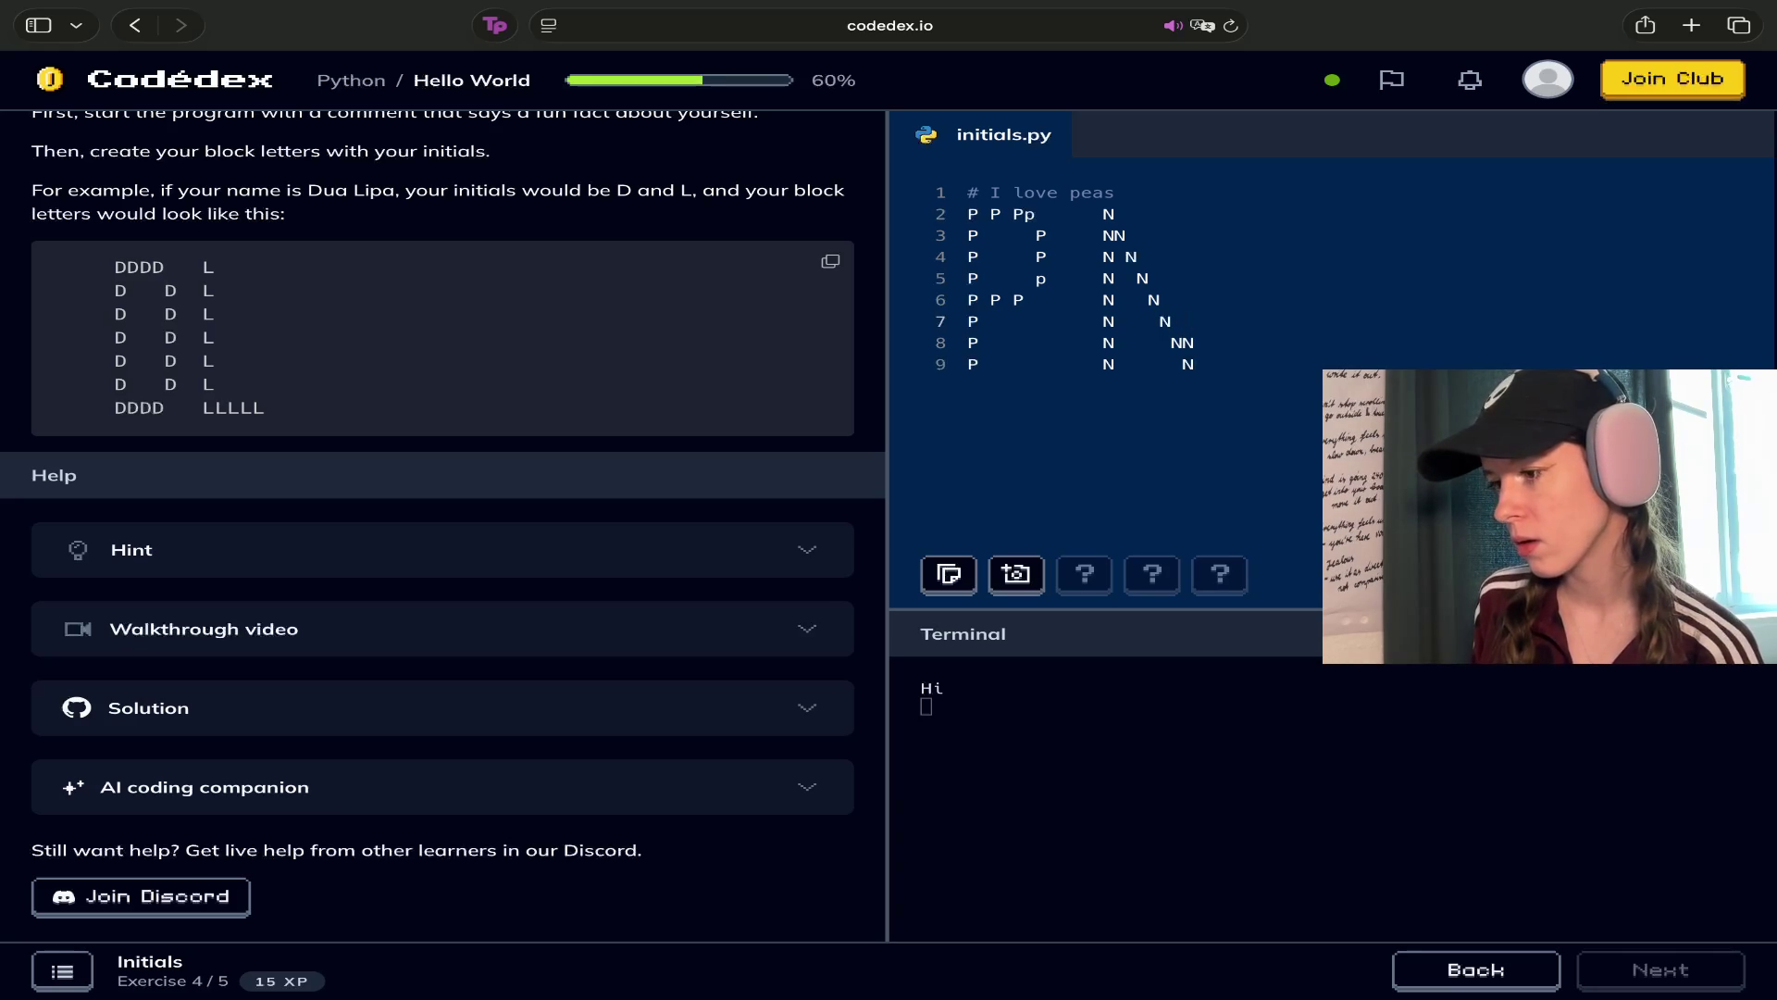
left_click(1160, 299)
Add an N at the end of lines 6, 5, 4, 3 and 2 to complete N's right column
type("N")
left_click(1183, 278)
type("N")
left_click(1183, 256)
type("N")
left_click(1126, 236)
type("N")
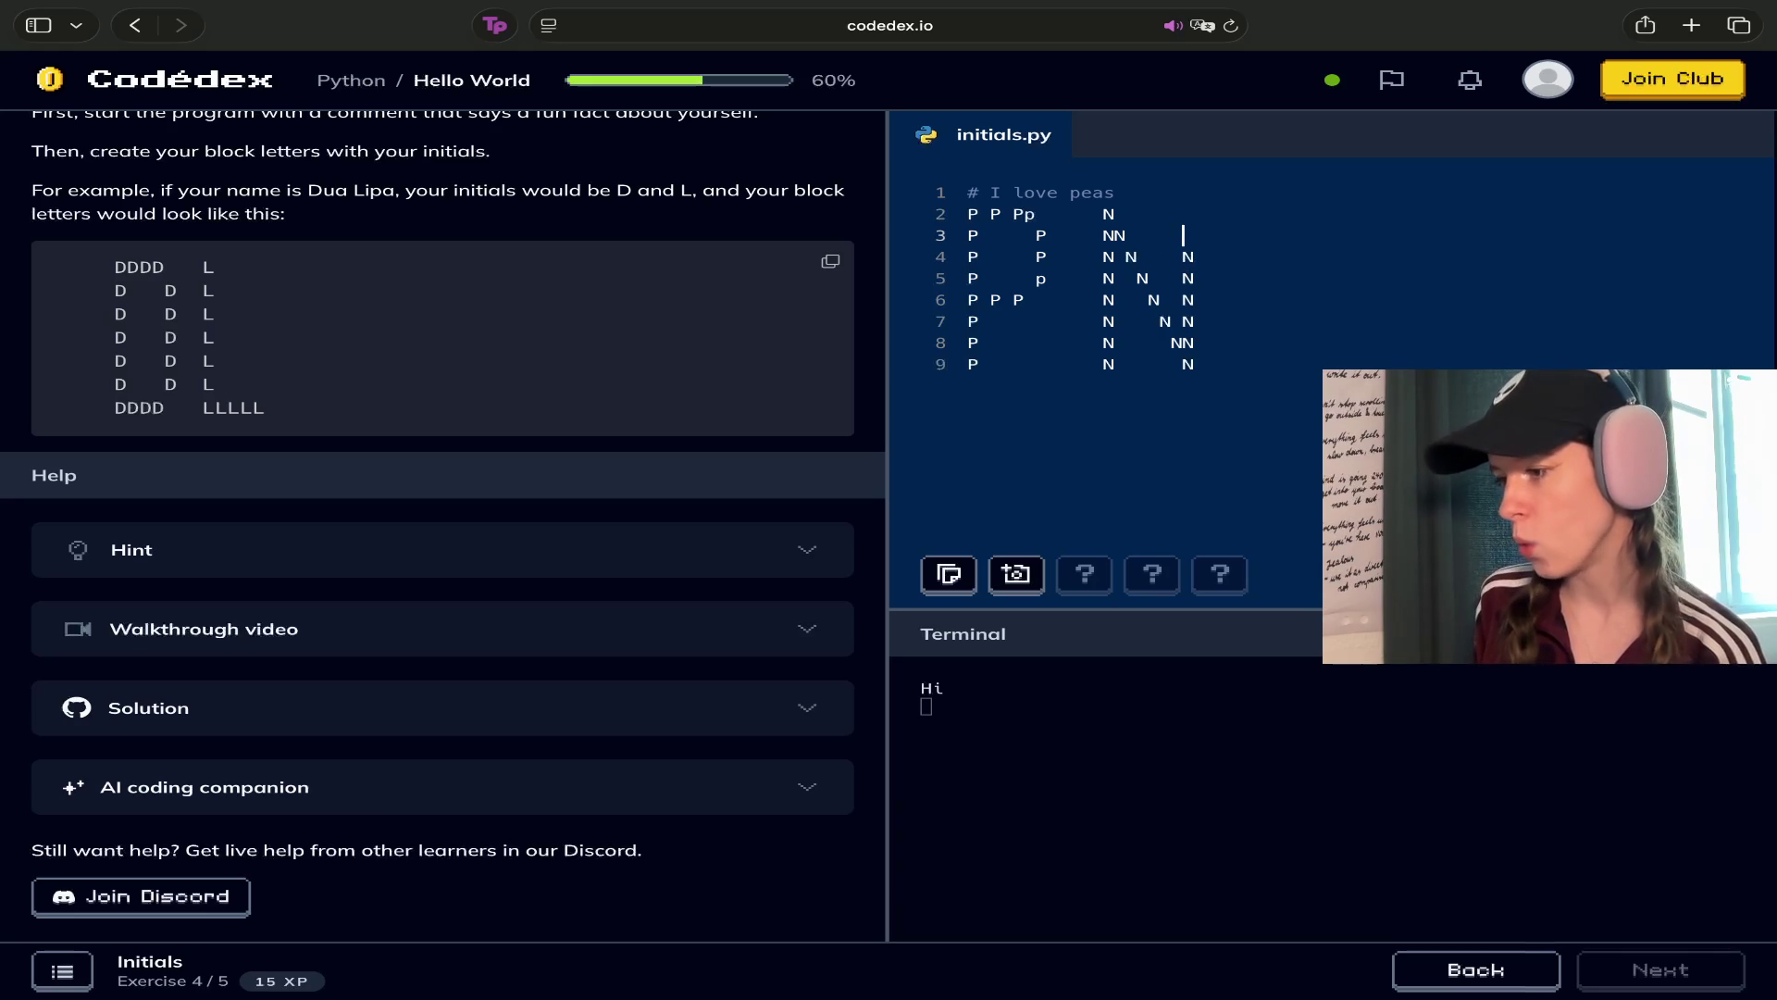
left_click(1116, 214)
type("N")
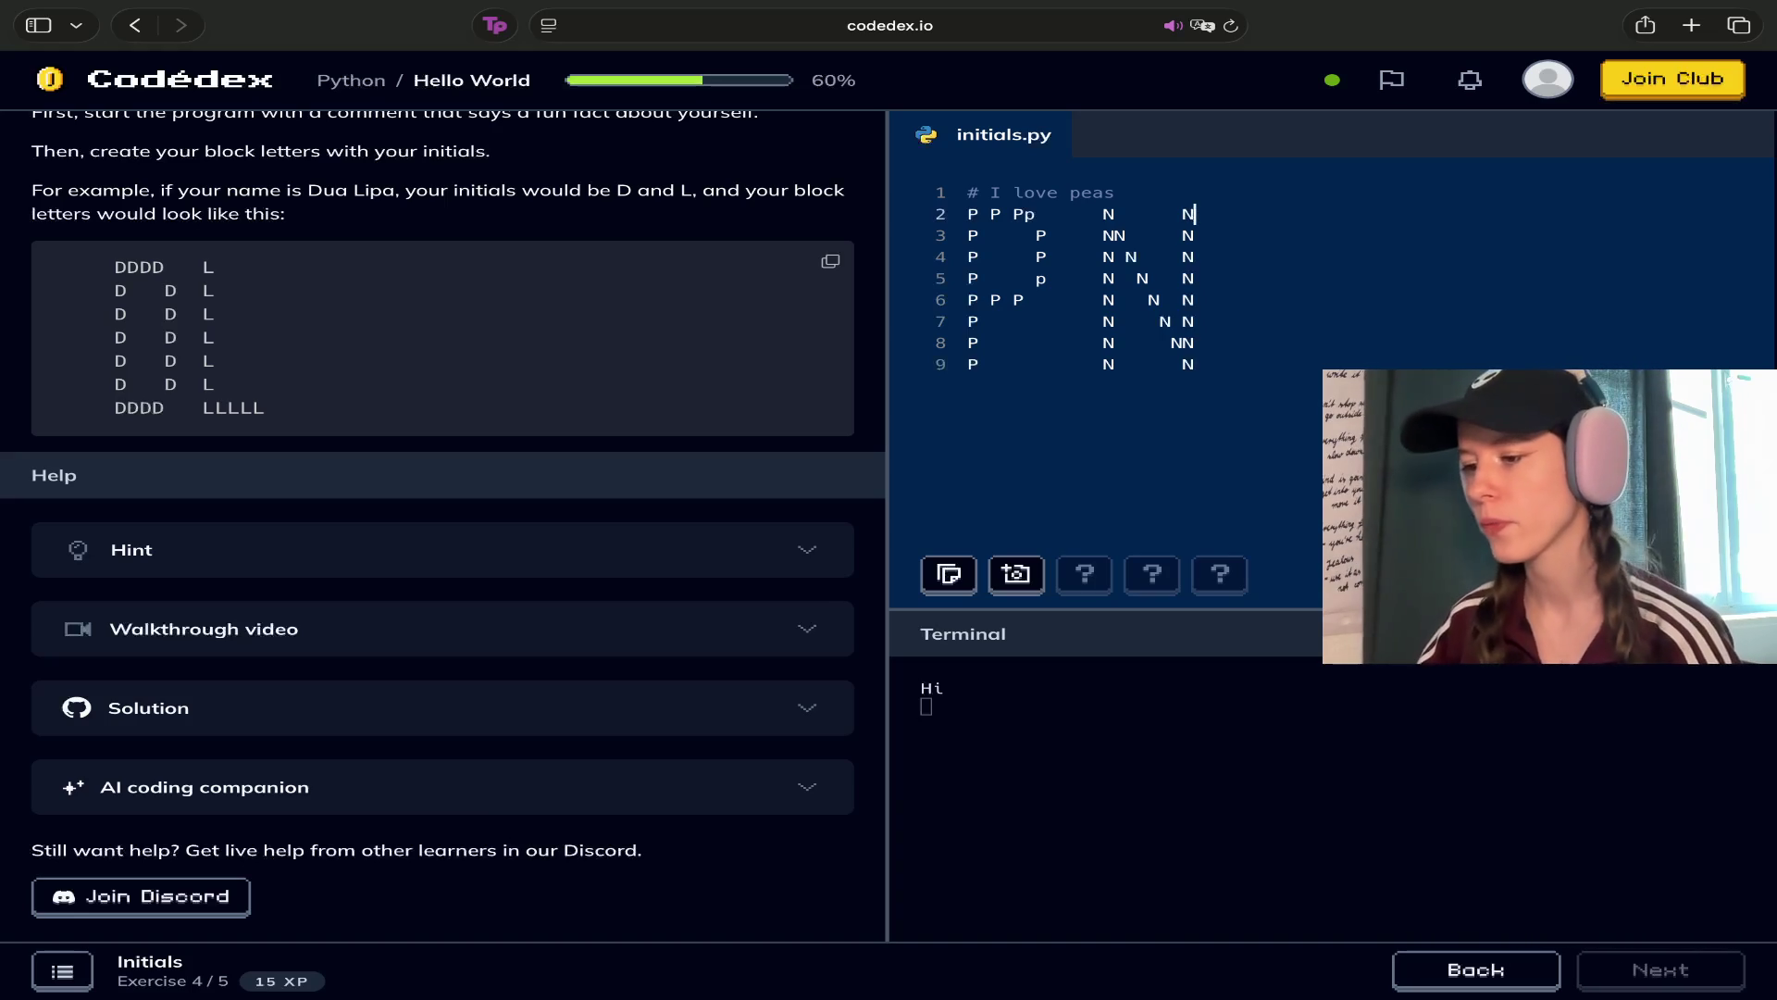
Delete the stray lowercase p and extra capital P on line 2 and space out its Ns
left_click(1037, 215)
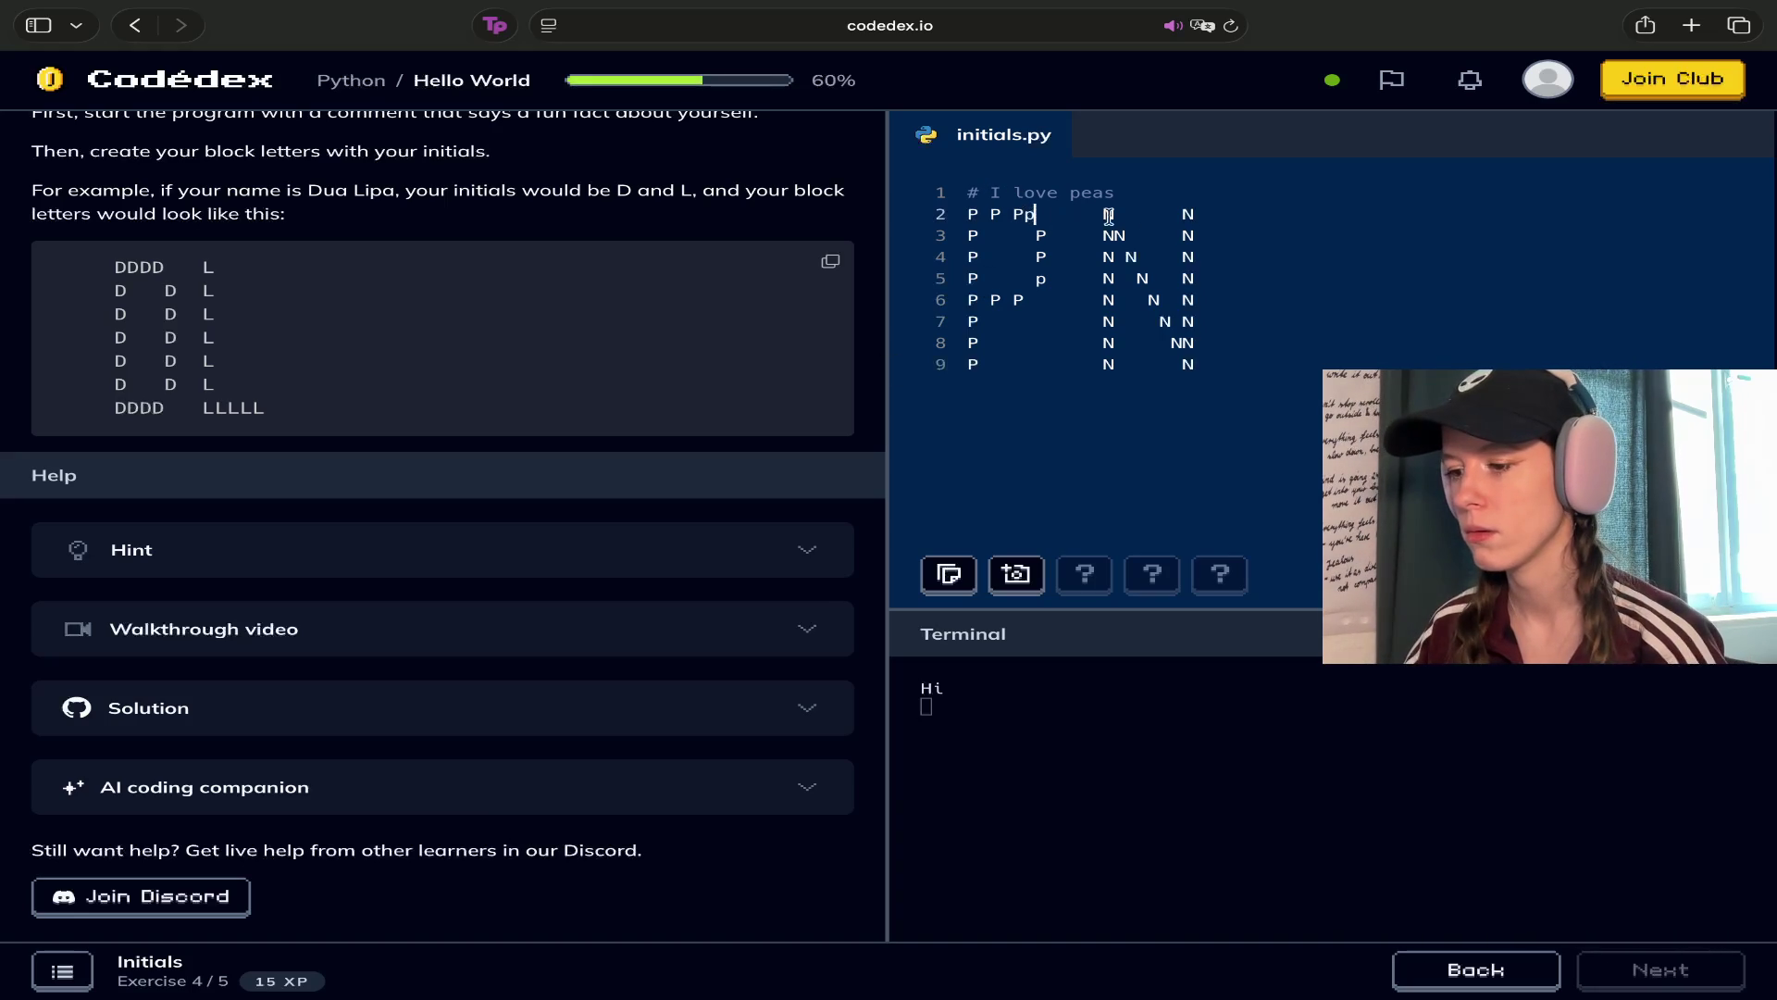
key("BackSpace")
left_click(1025, 214)
key("BackSpace")
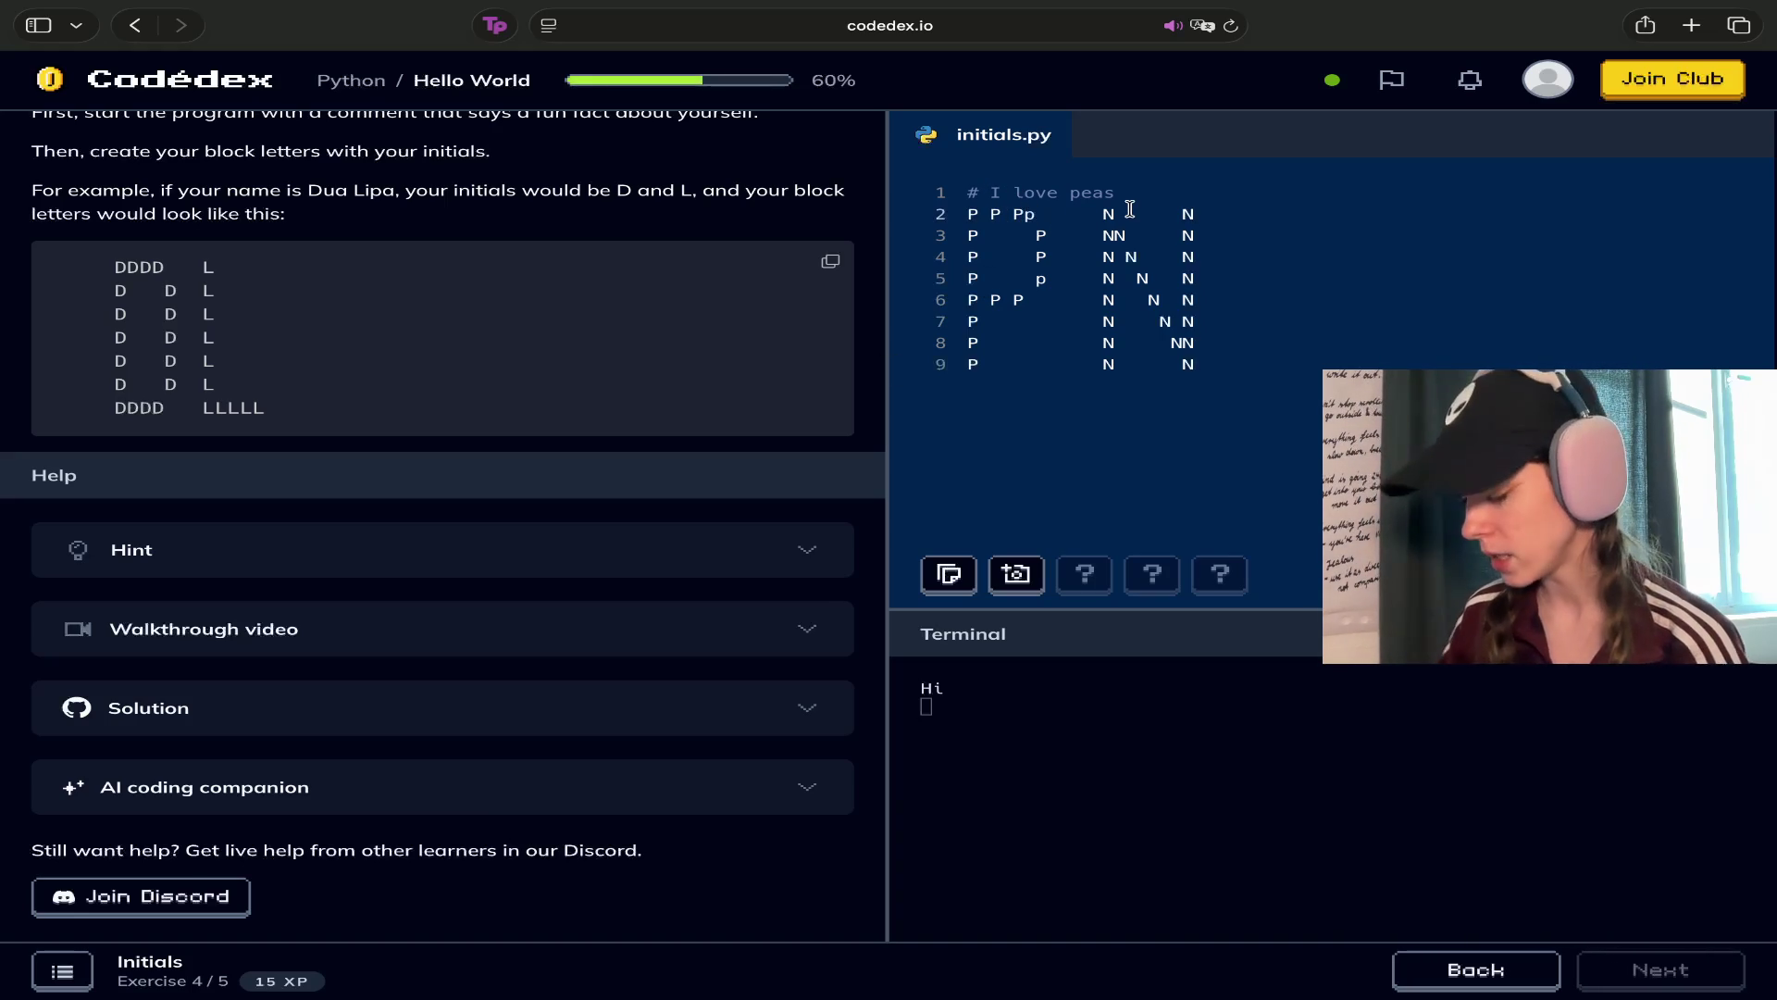
left_click(1095, 214)
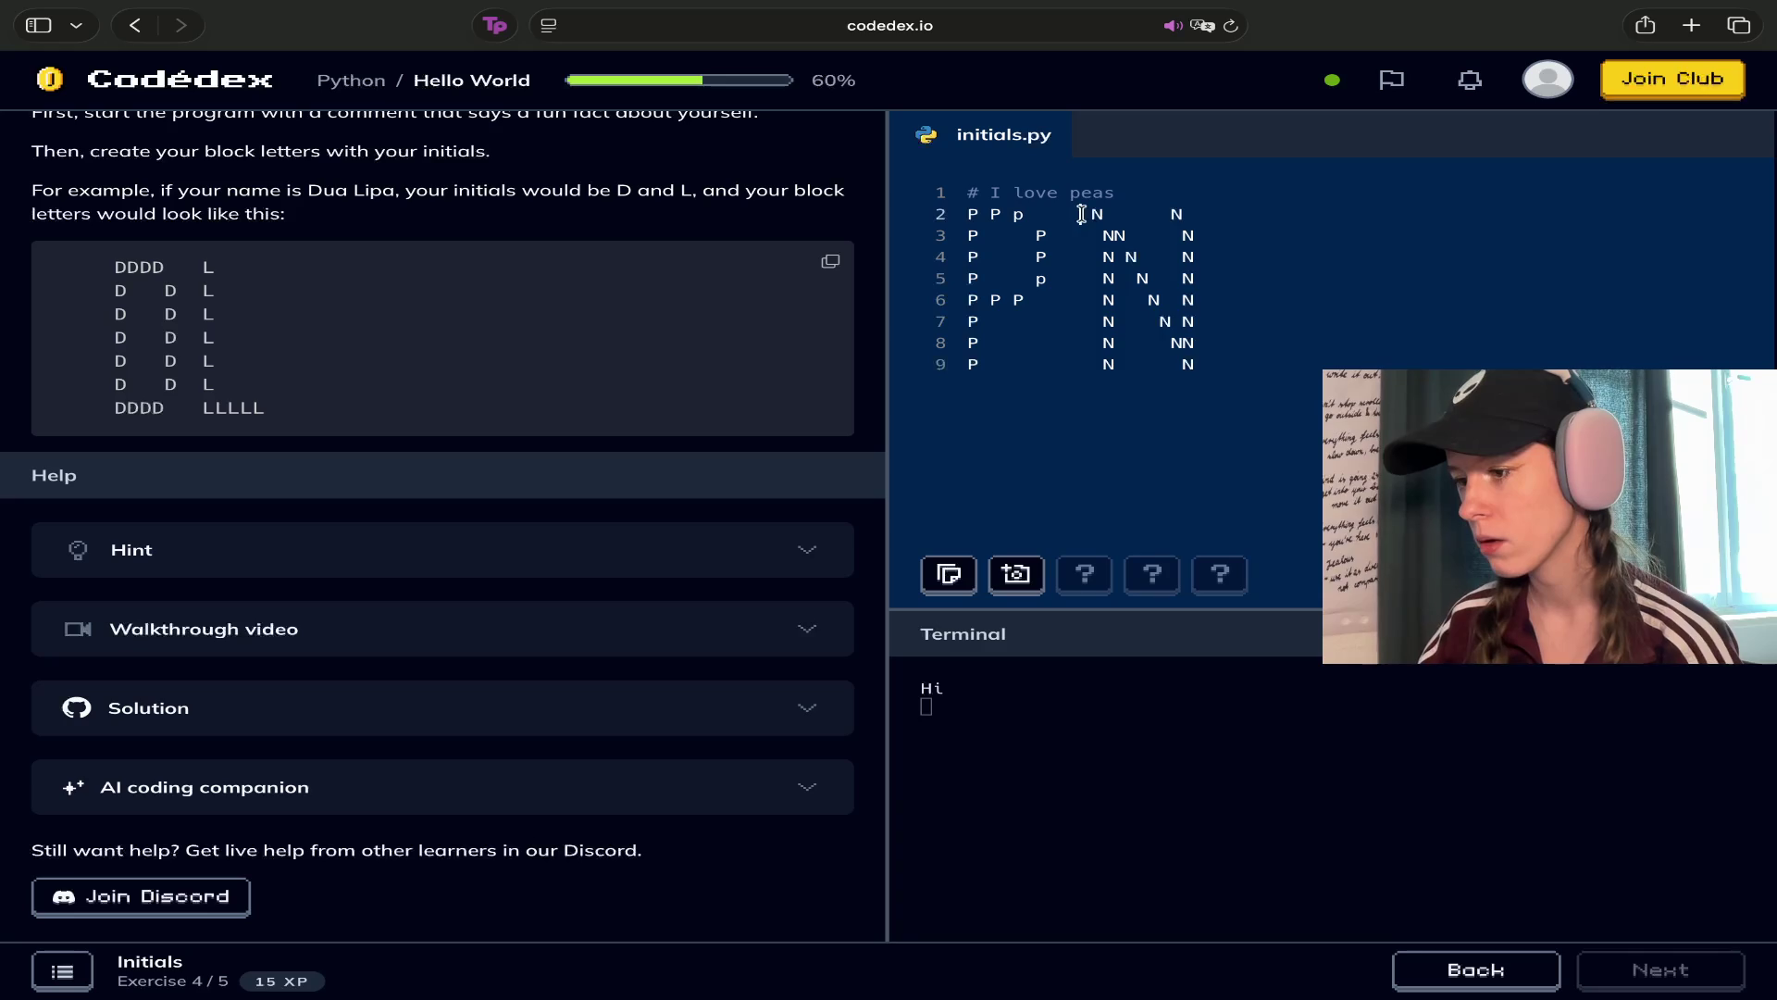
left_click(1028, 292)
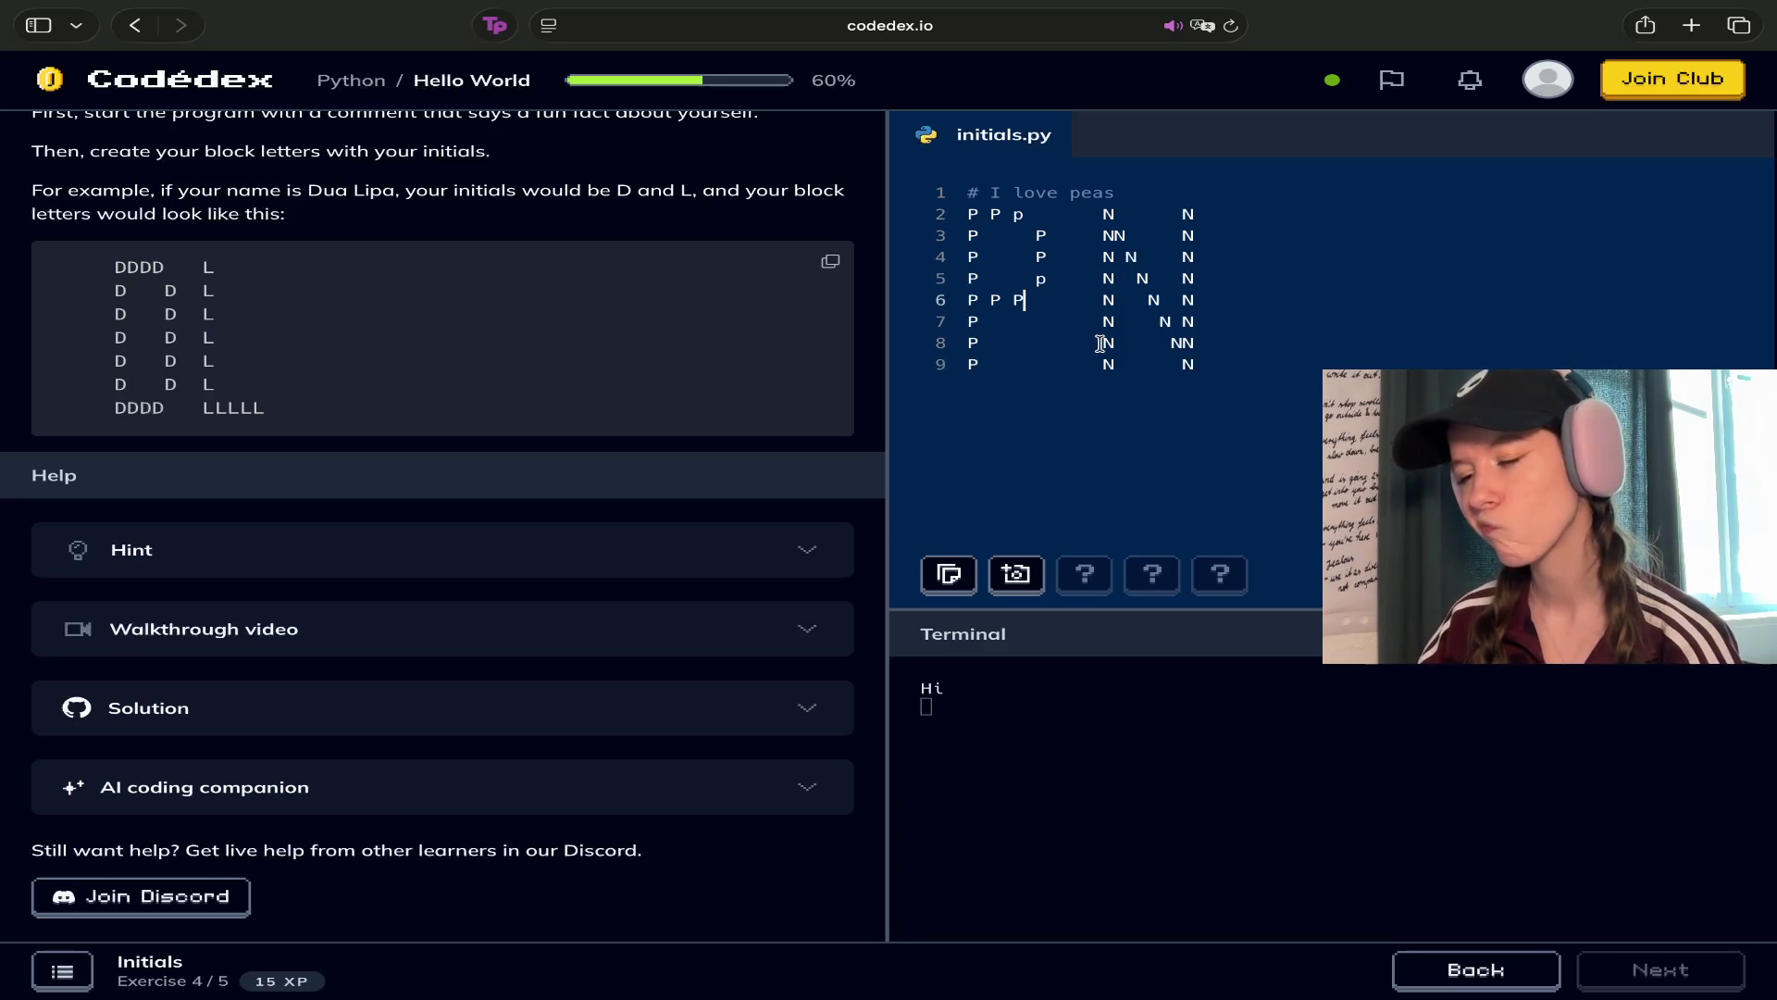
left_click(968, 214)
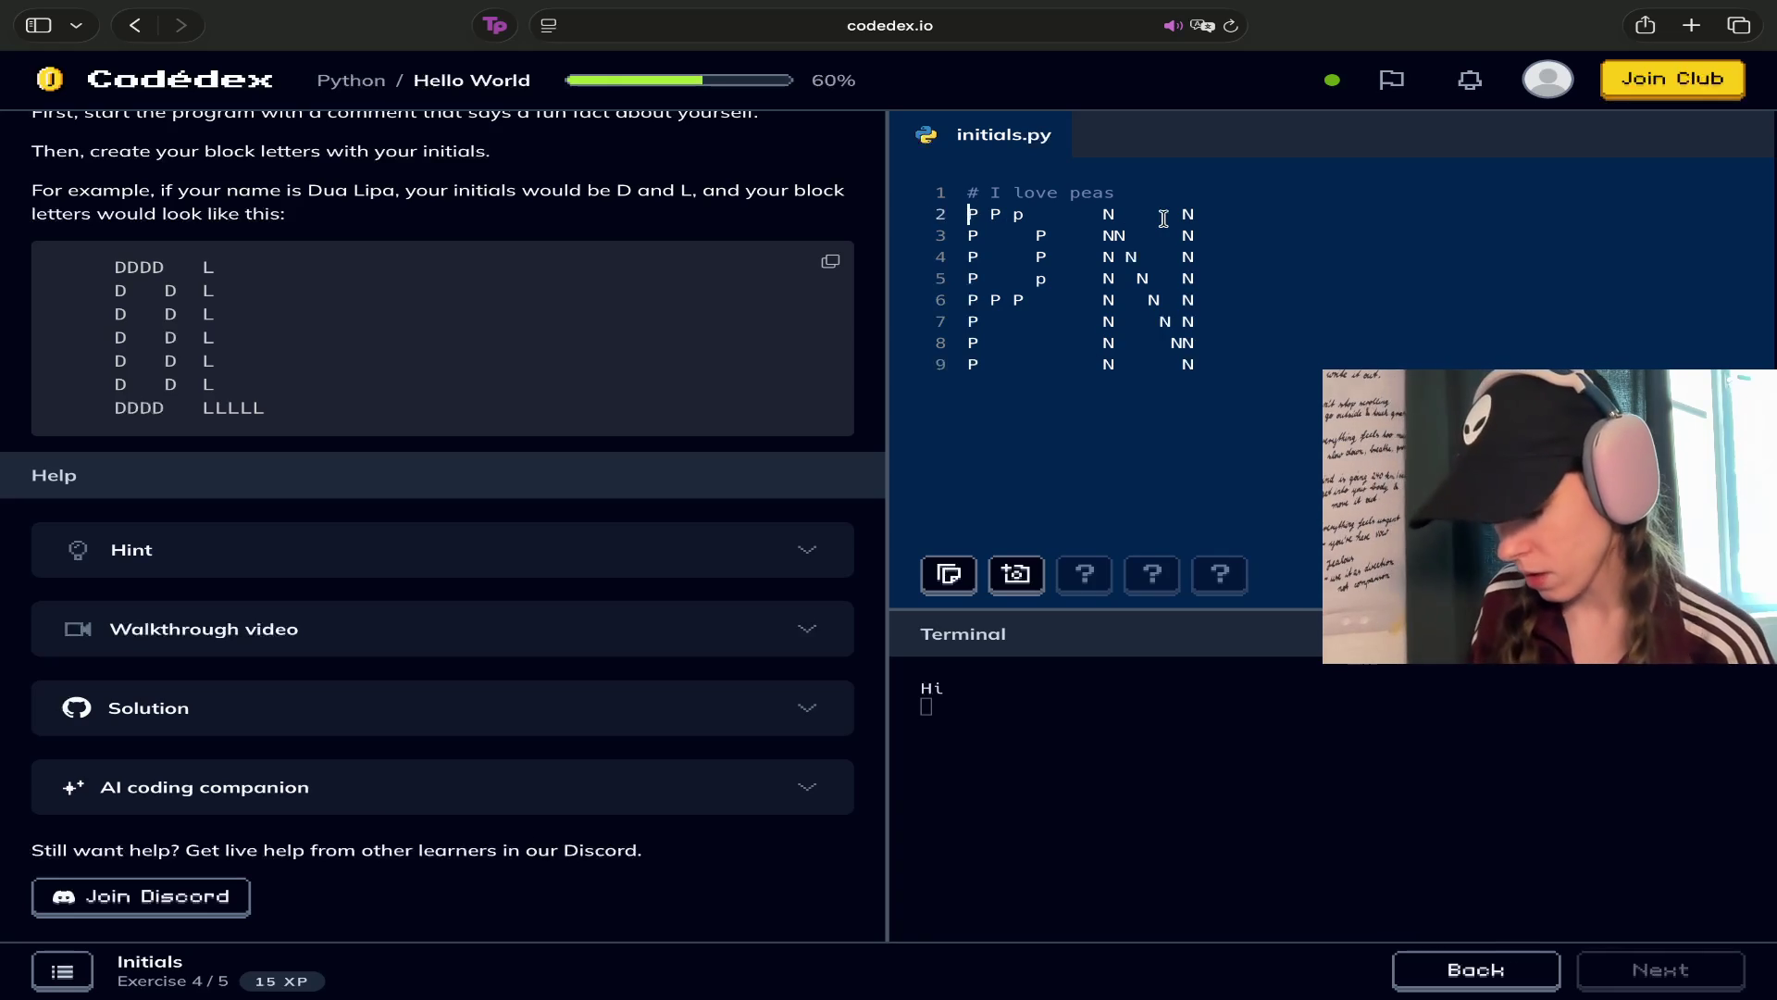
Wrap lines 2 and 3 of initials.py in print('…') calls
type("print (")
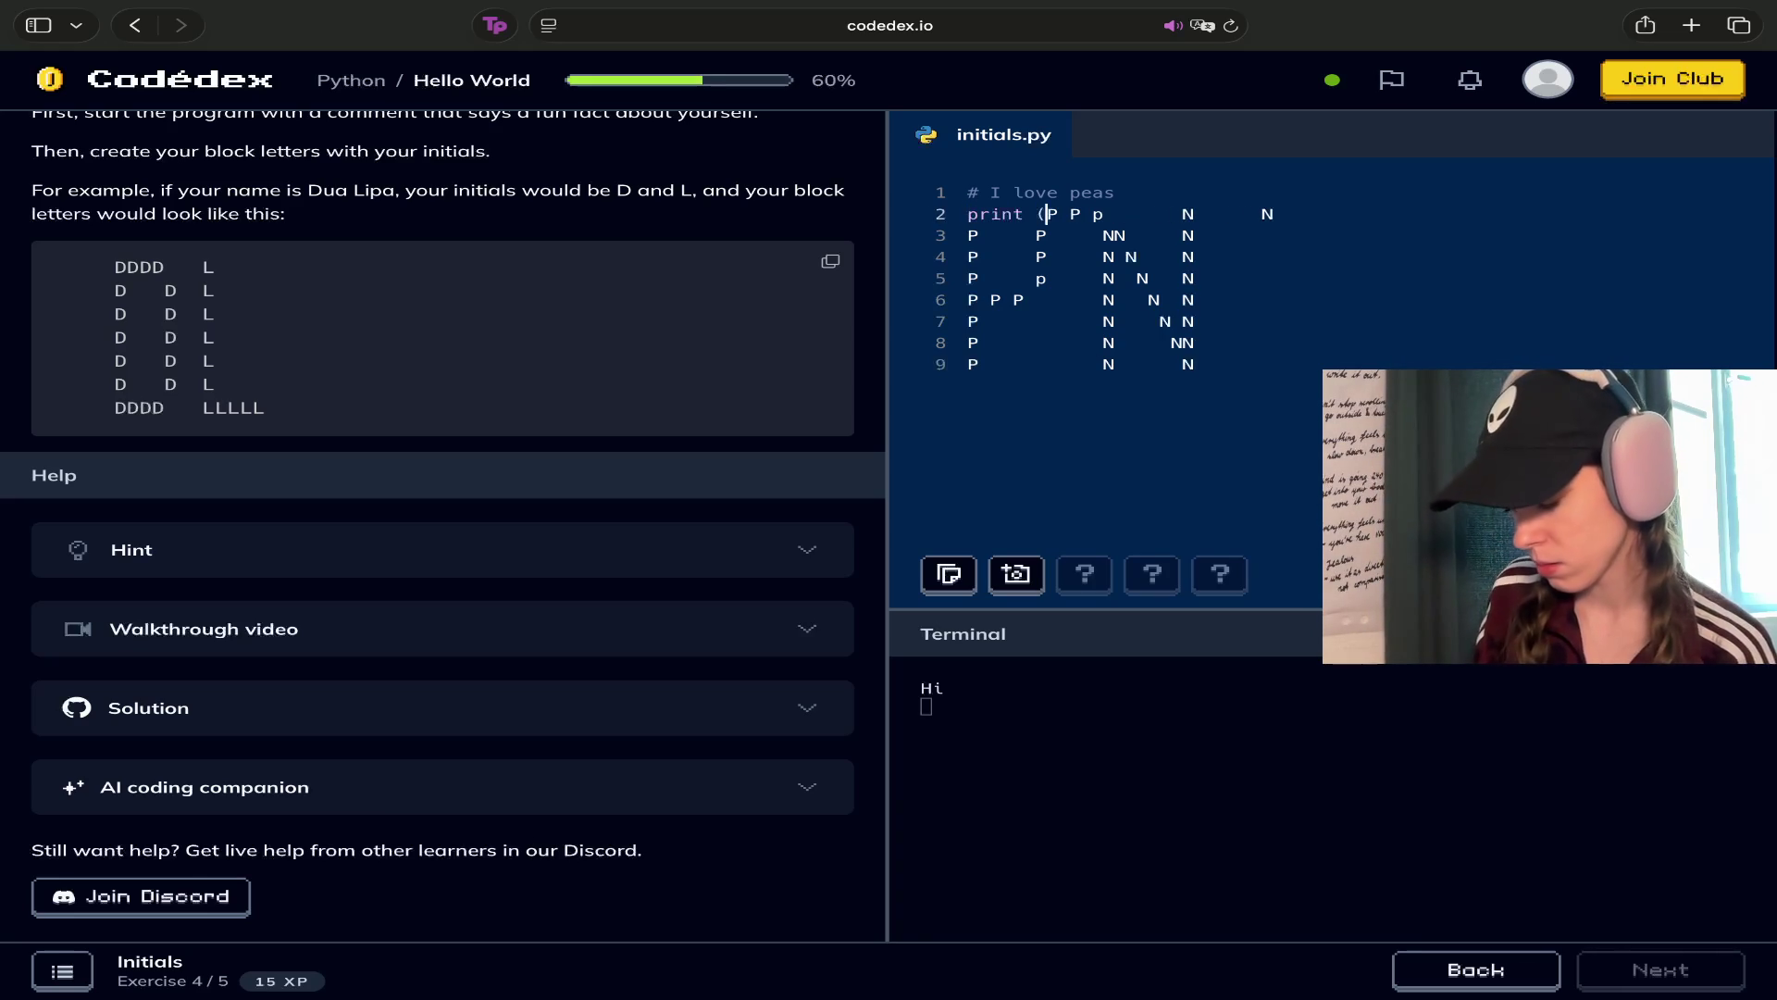
type("'")
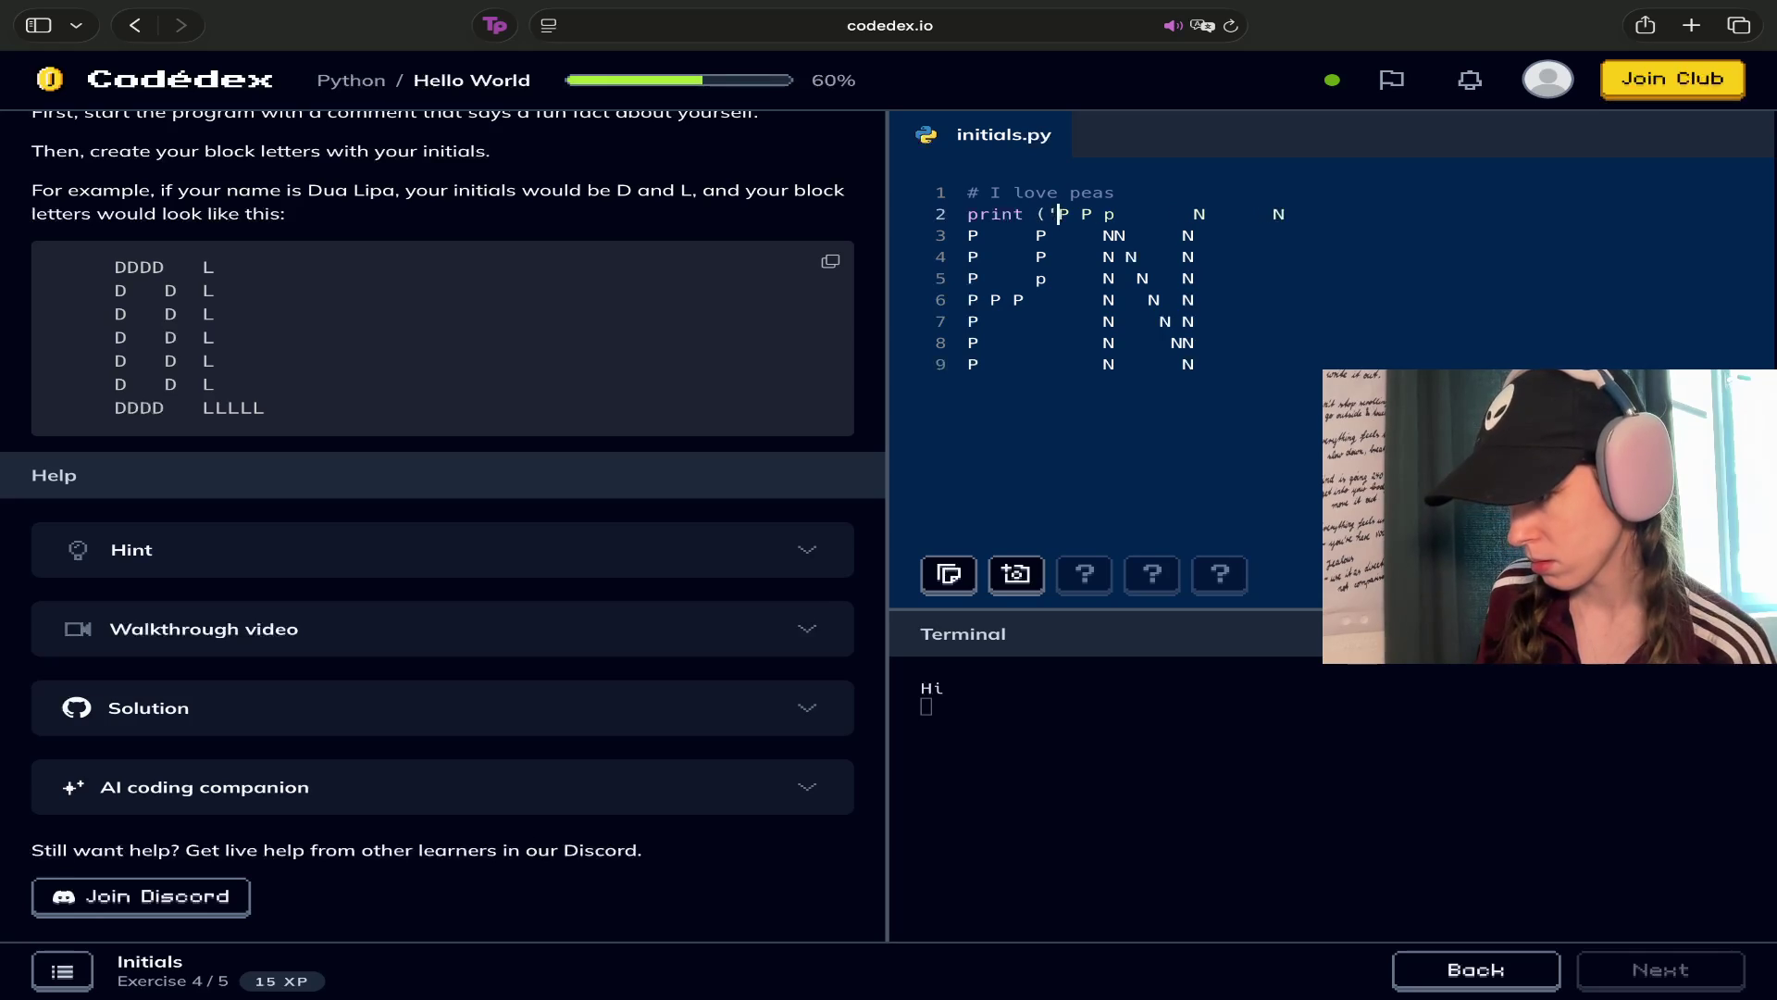
left_click(1348, 199)
left_click(1324, 220)
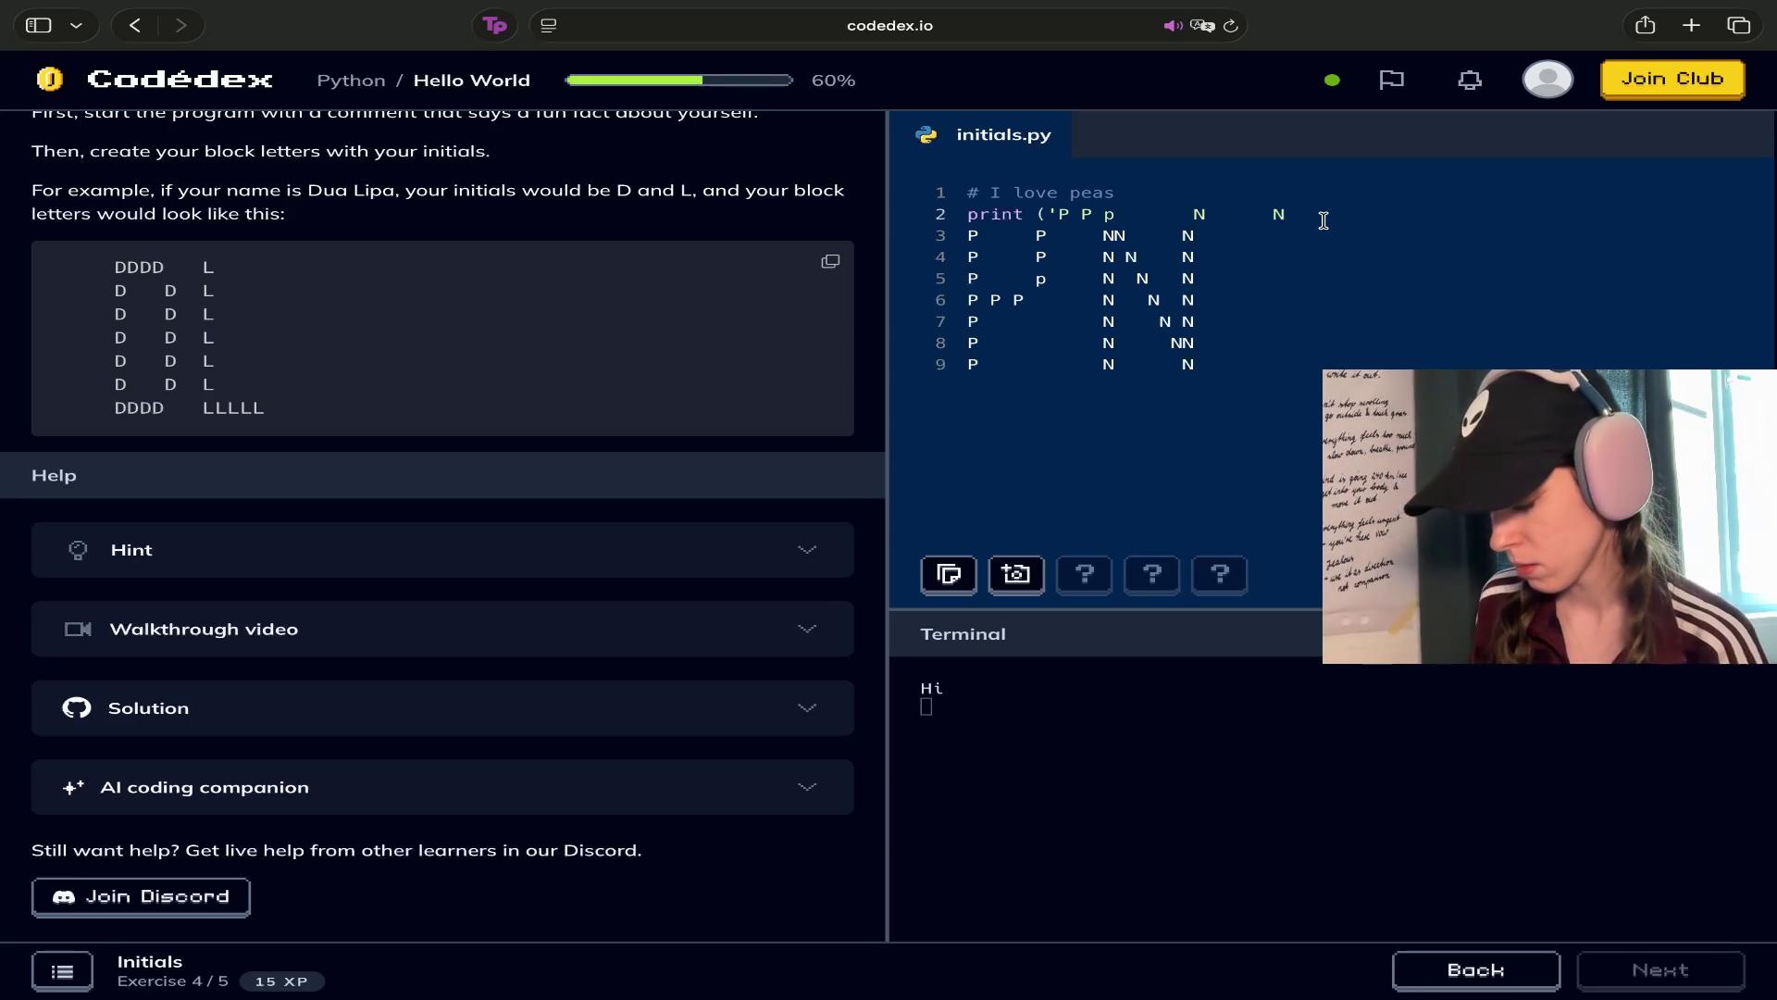
type("')")
left_click(970, 235)
type("print ")
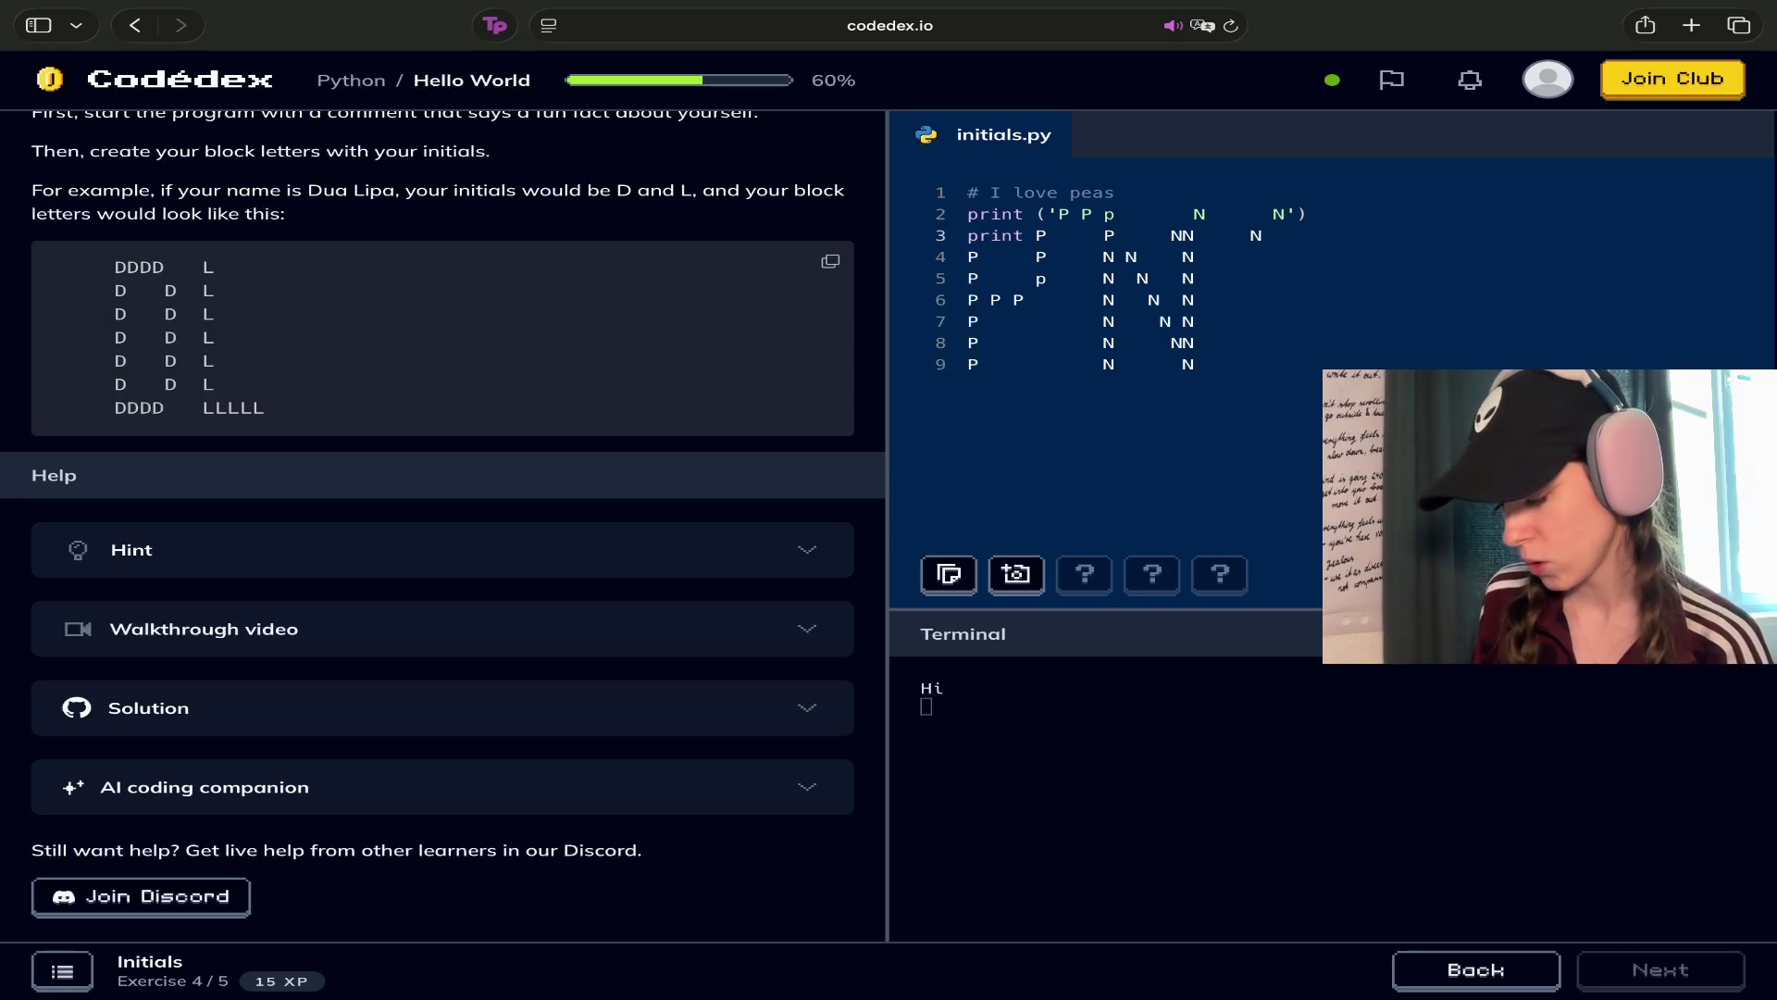
type("('")
left_click(1070, 235)
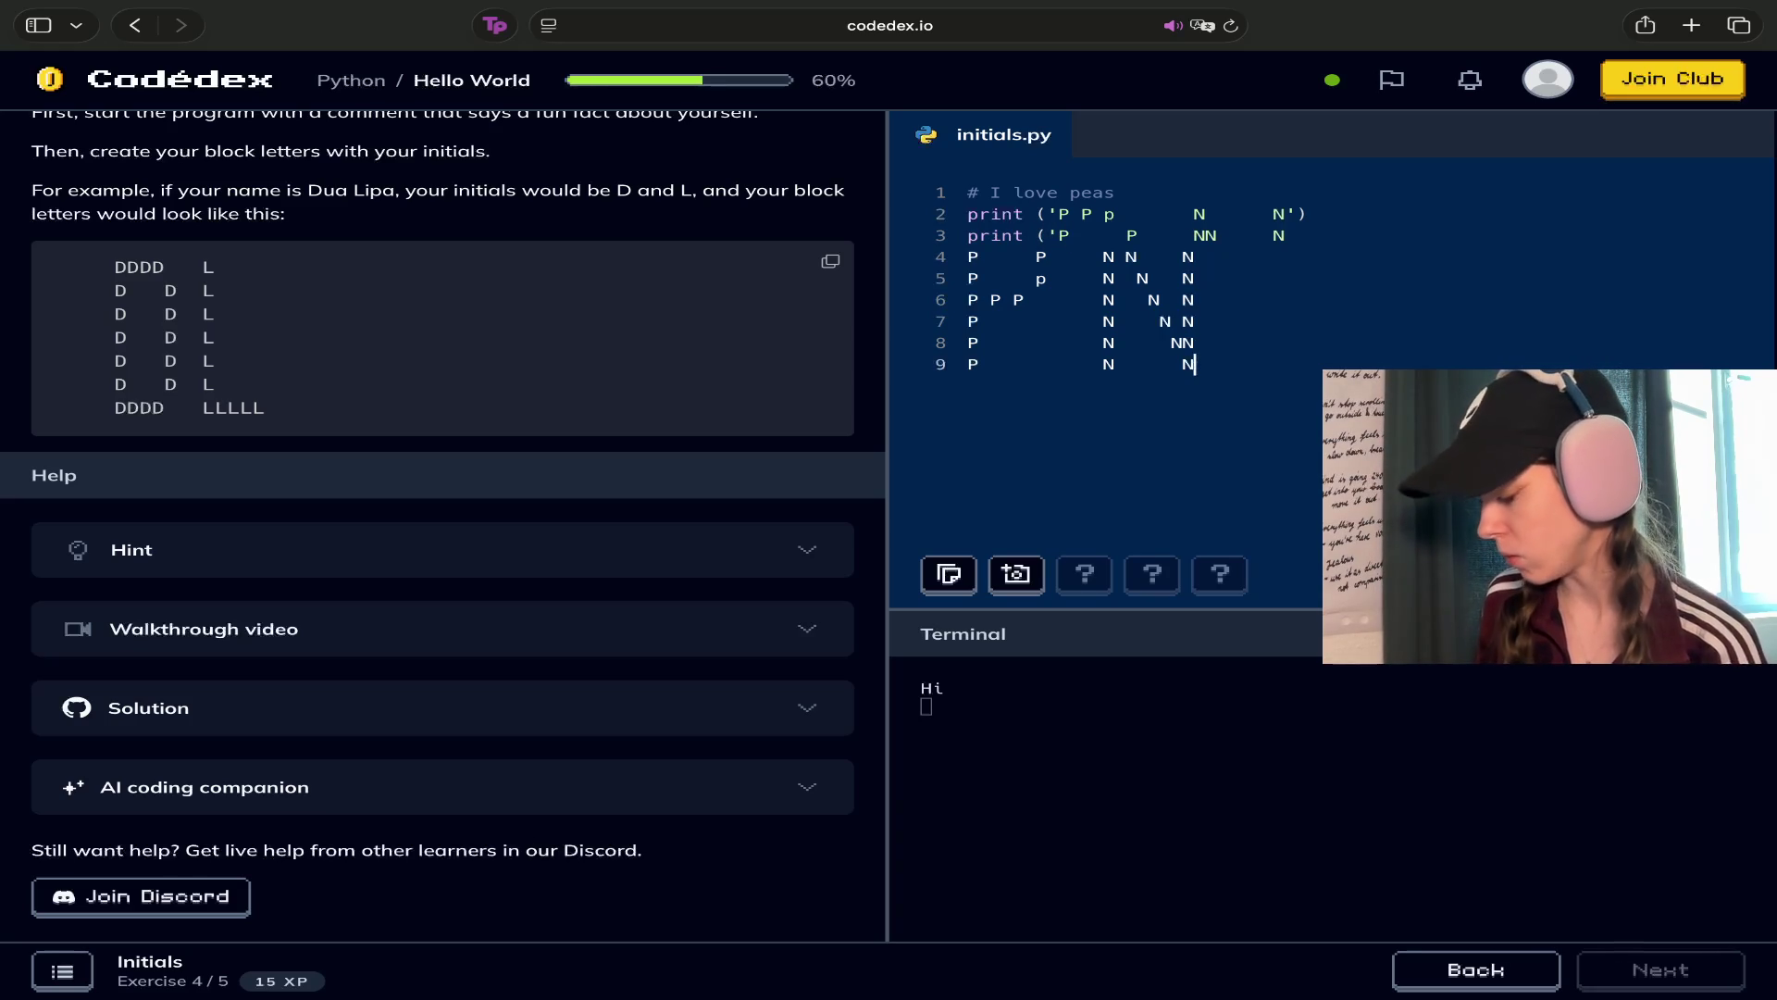
left_click(1289, 235)
type("')")
Wrap line 4 in print('…') and begin line 5 with print ('
left_click(967, 256)
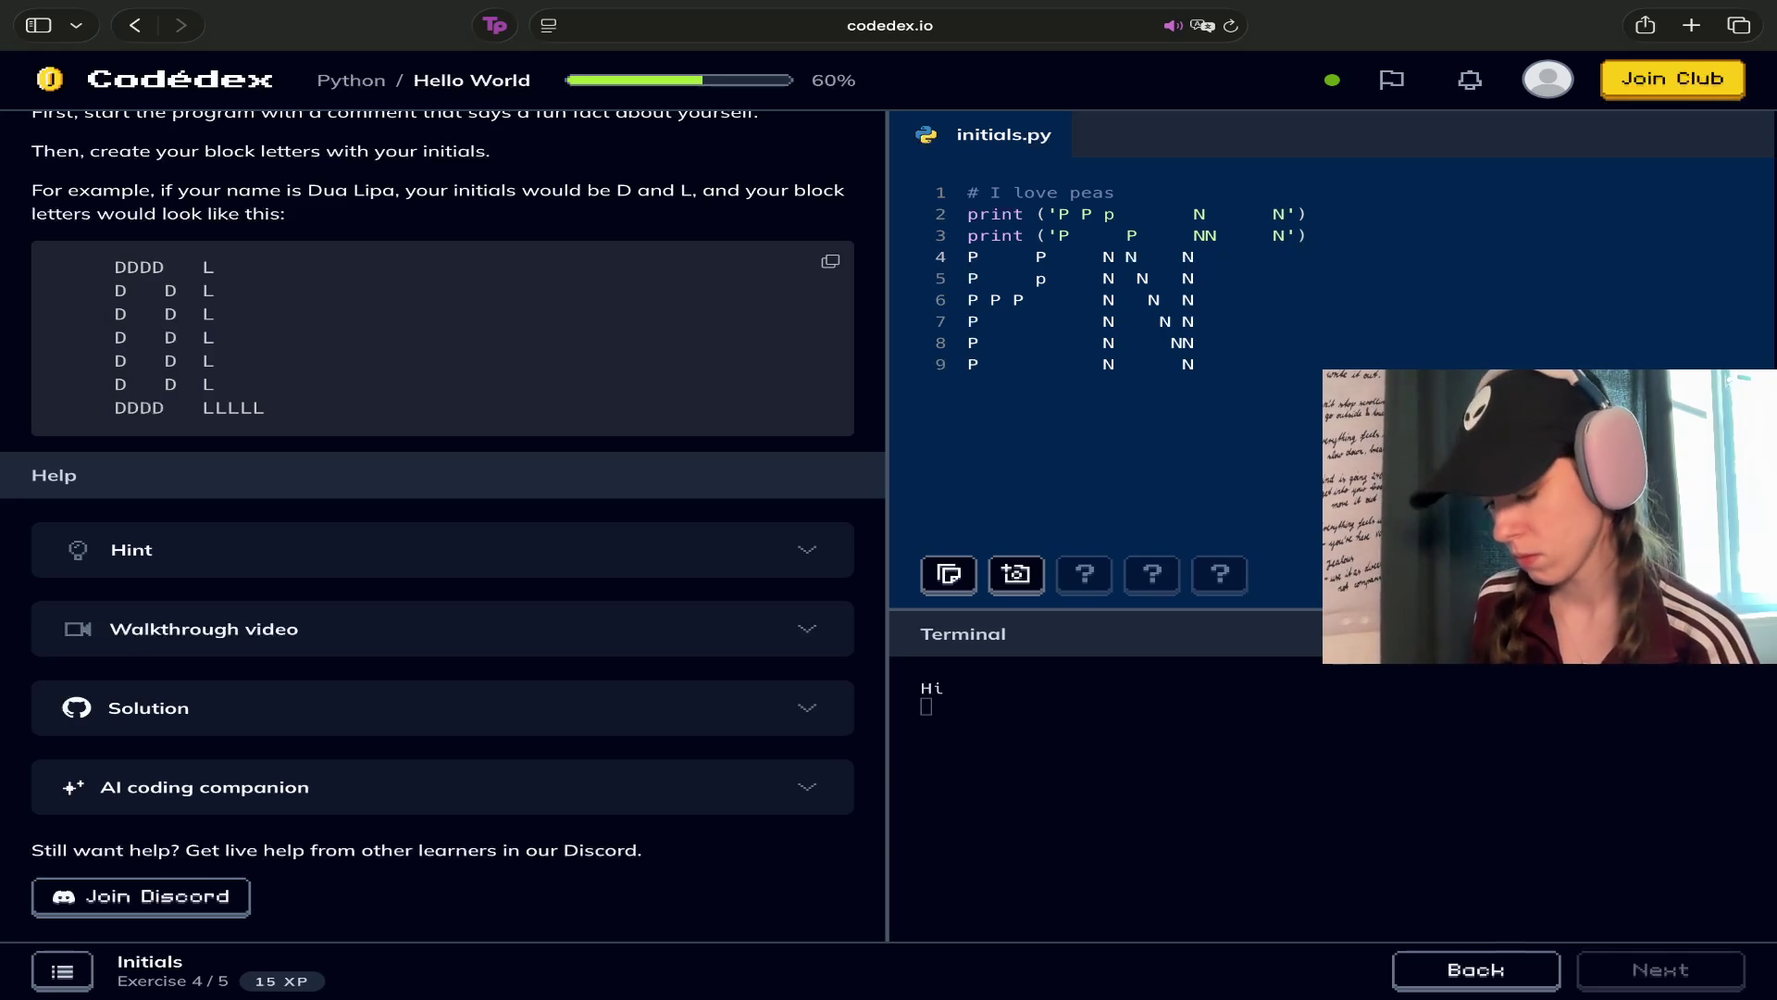
type("print")
type(" ('")
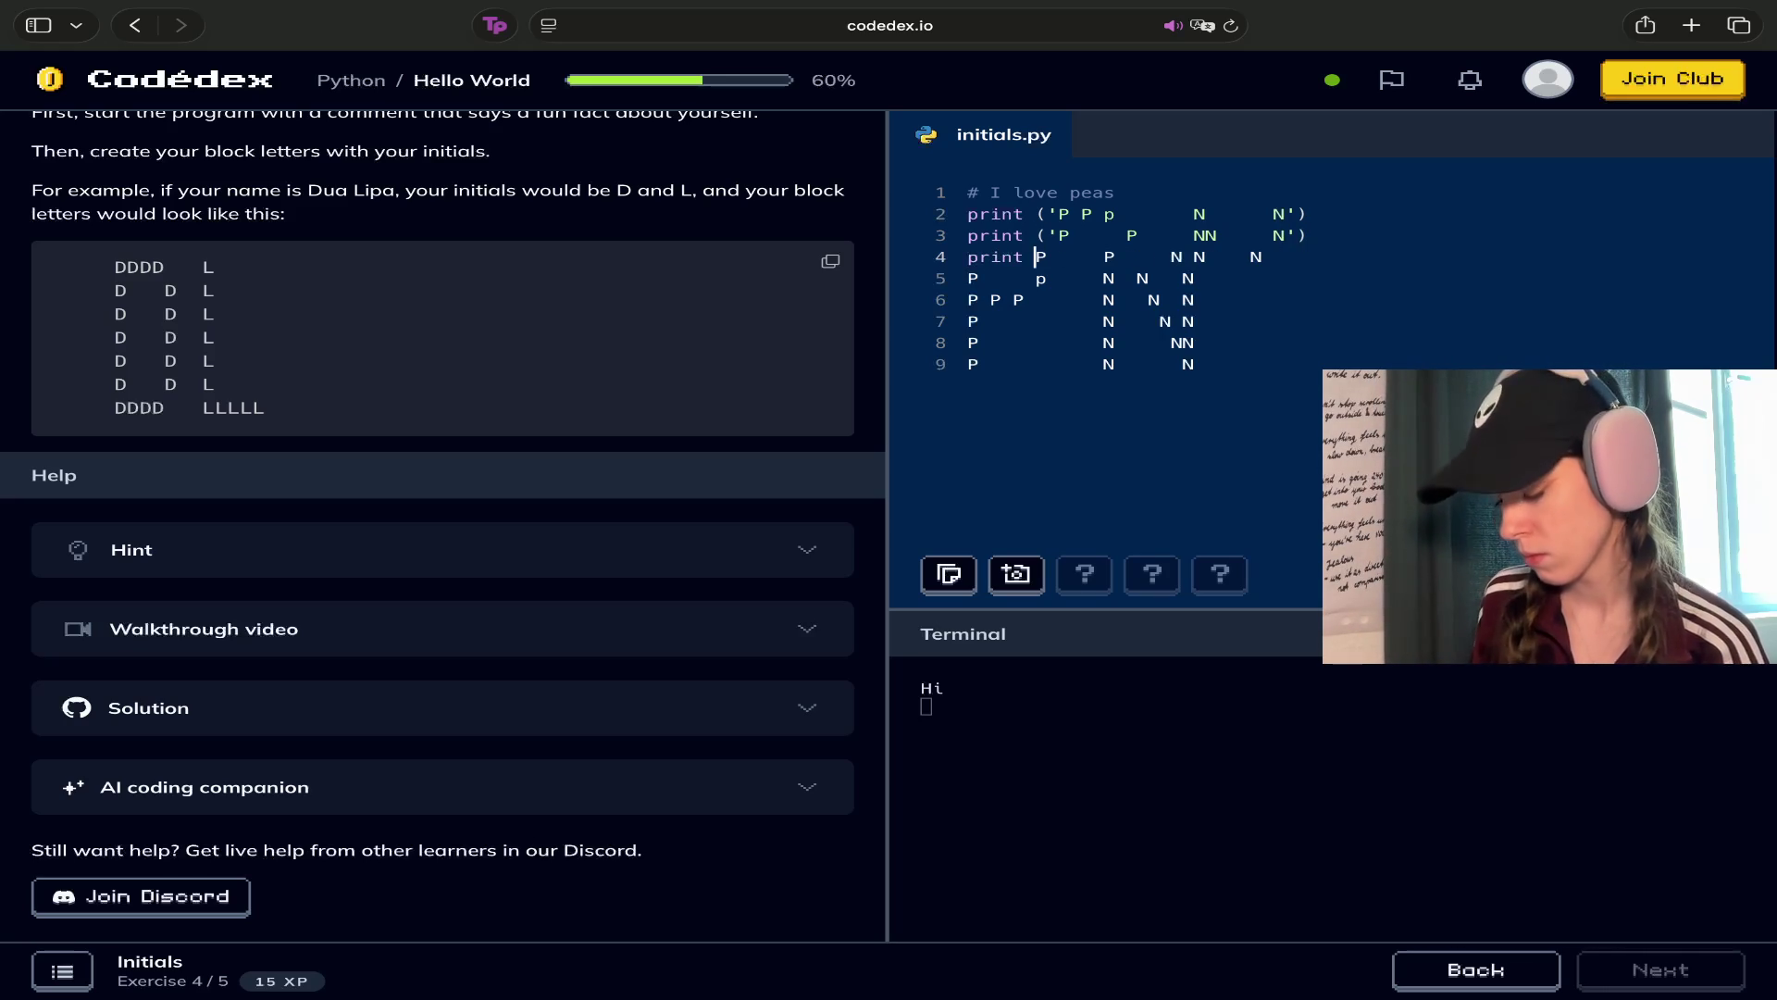
key("Down")
key("Left")
key("Left")
key("Left")
left_click(1285, 256)
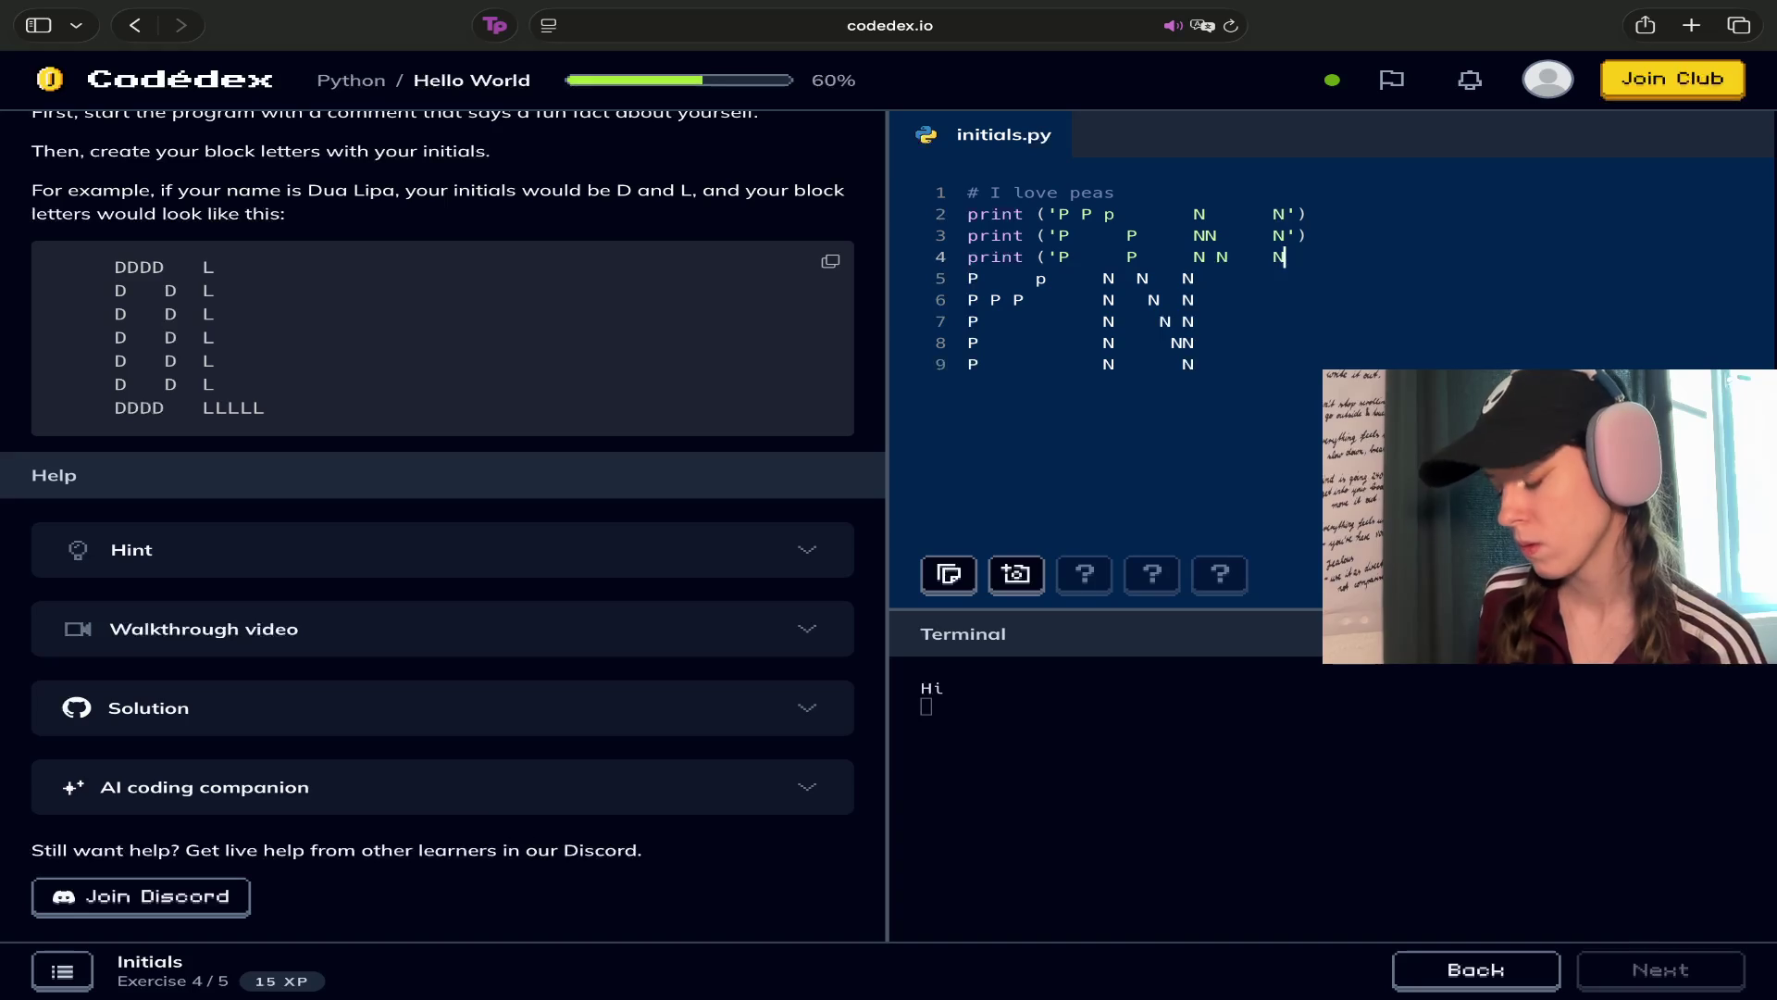
type("')")
left_click(968, 278)
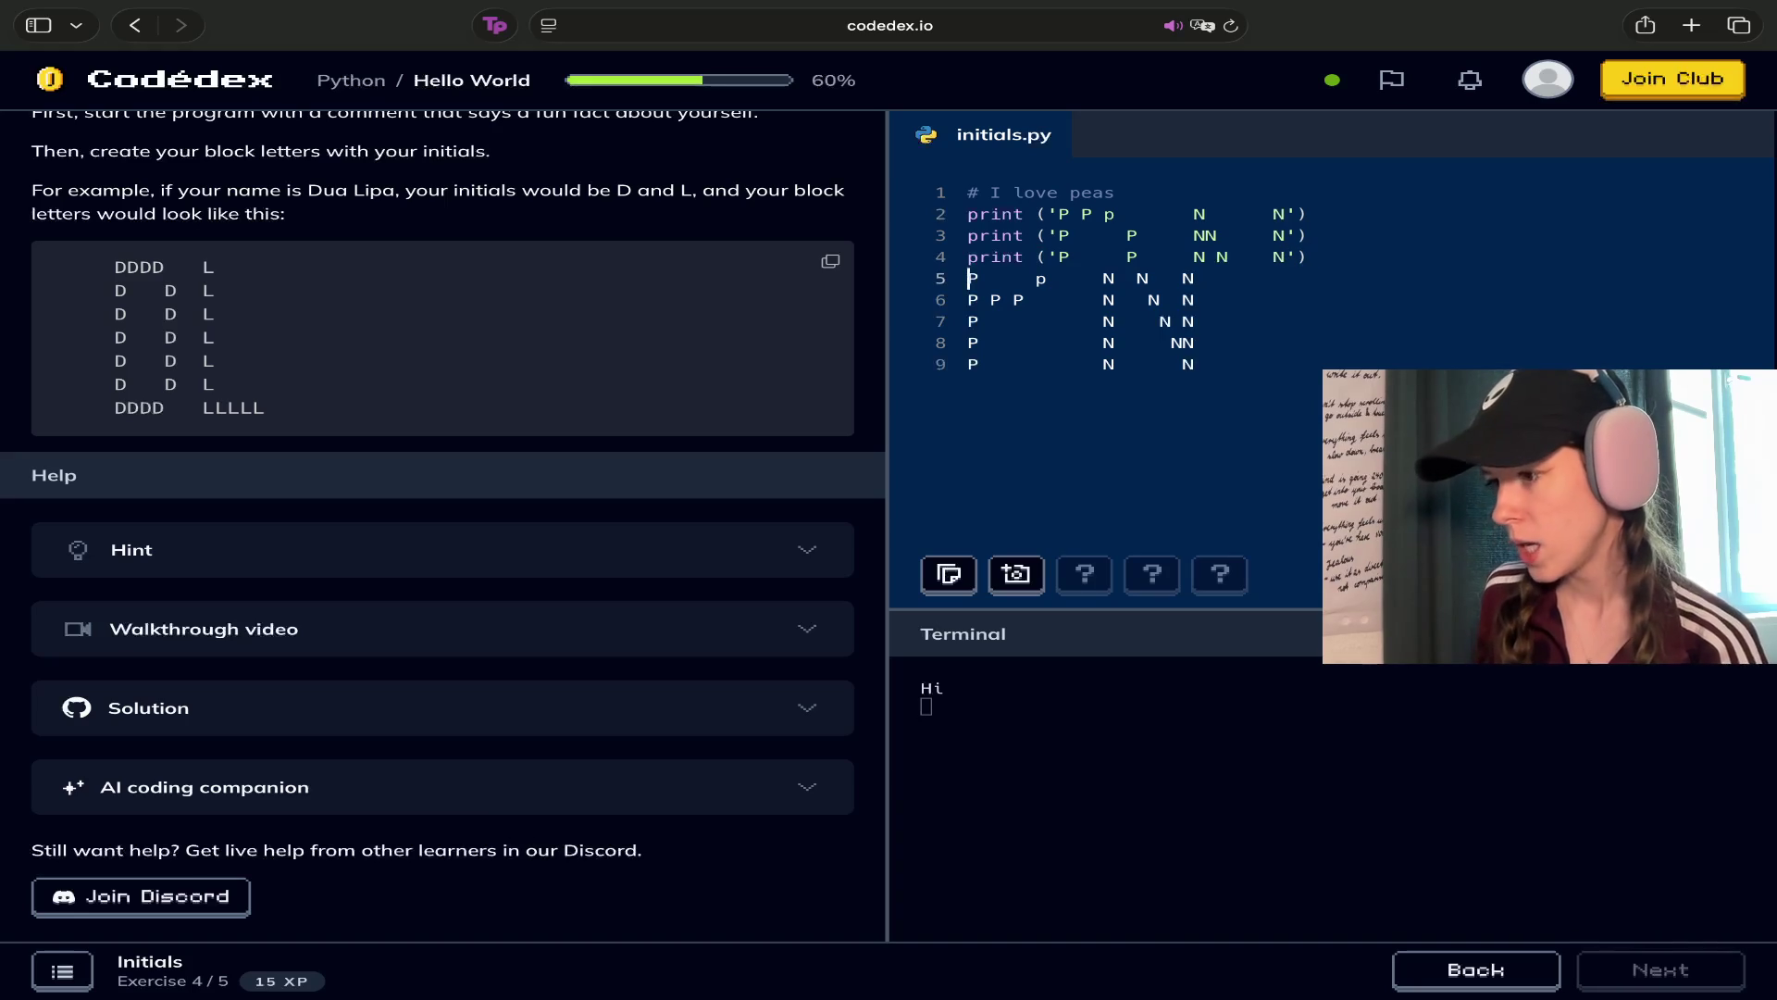
type("print ")
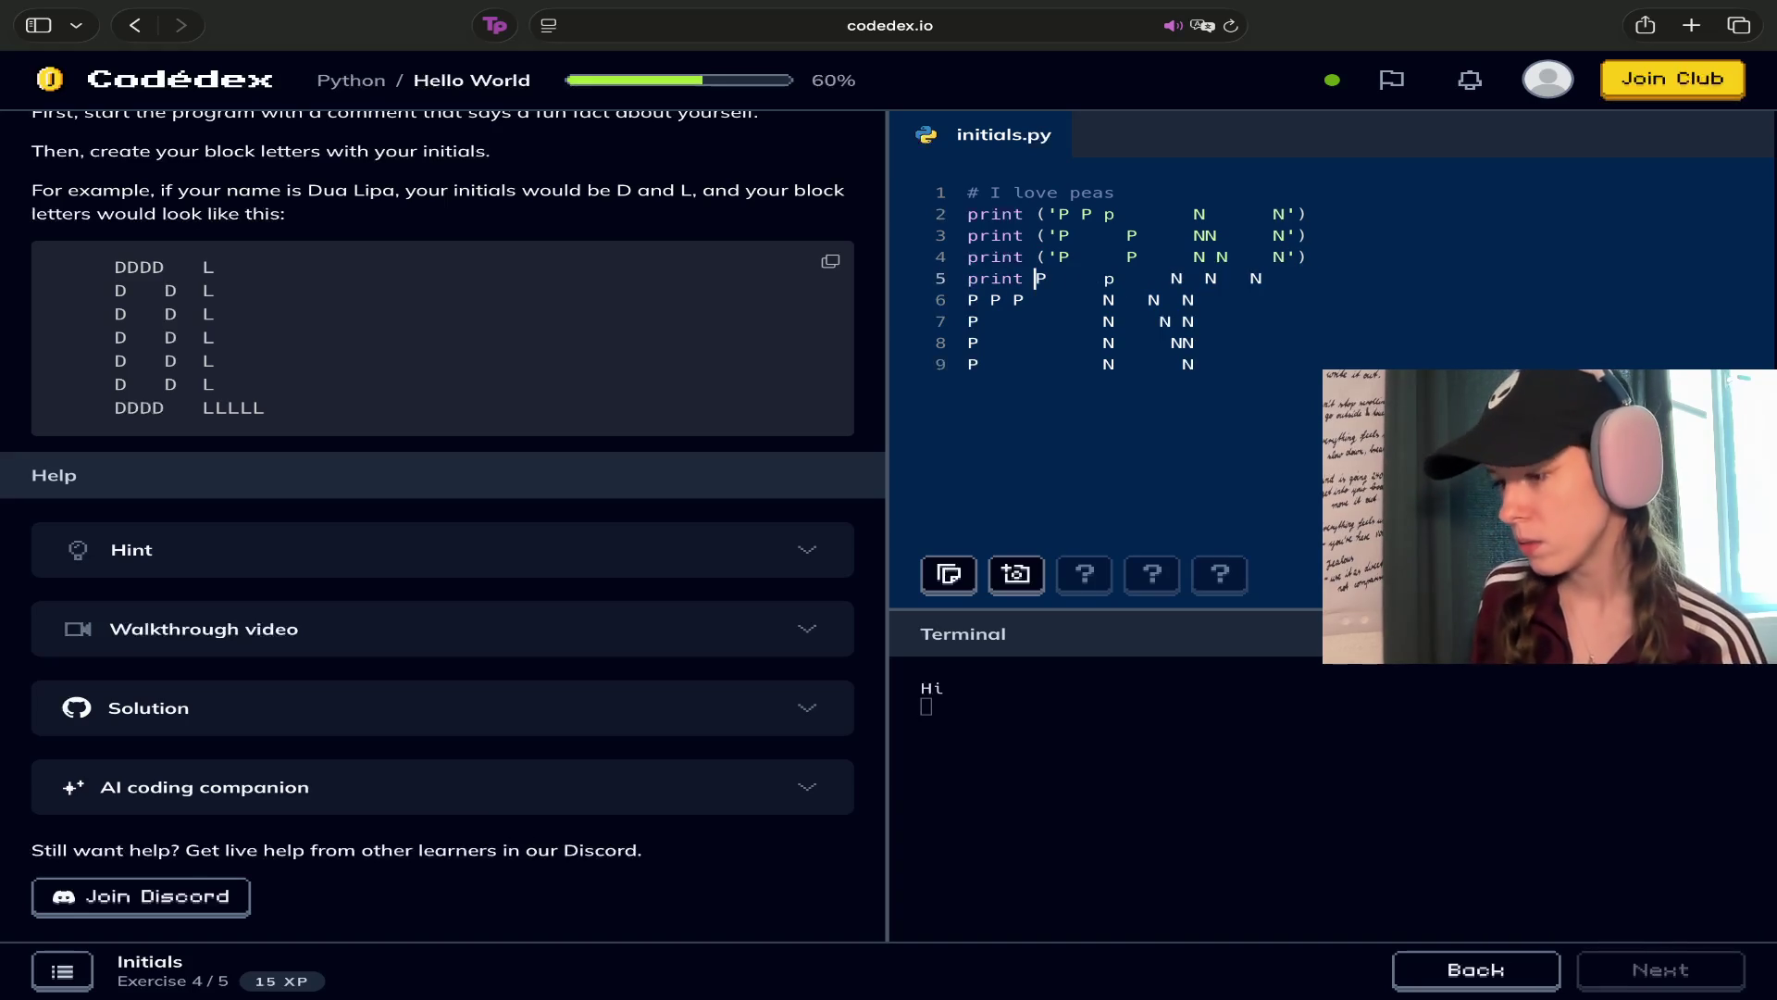
type("('")
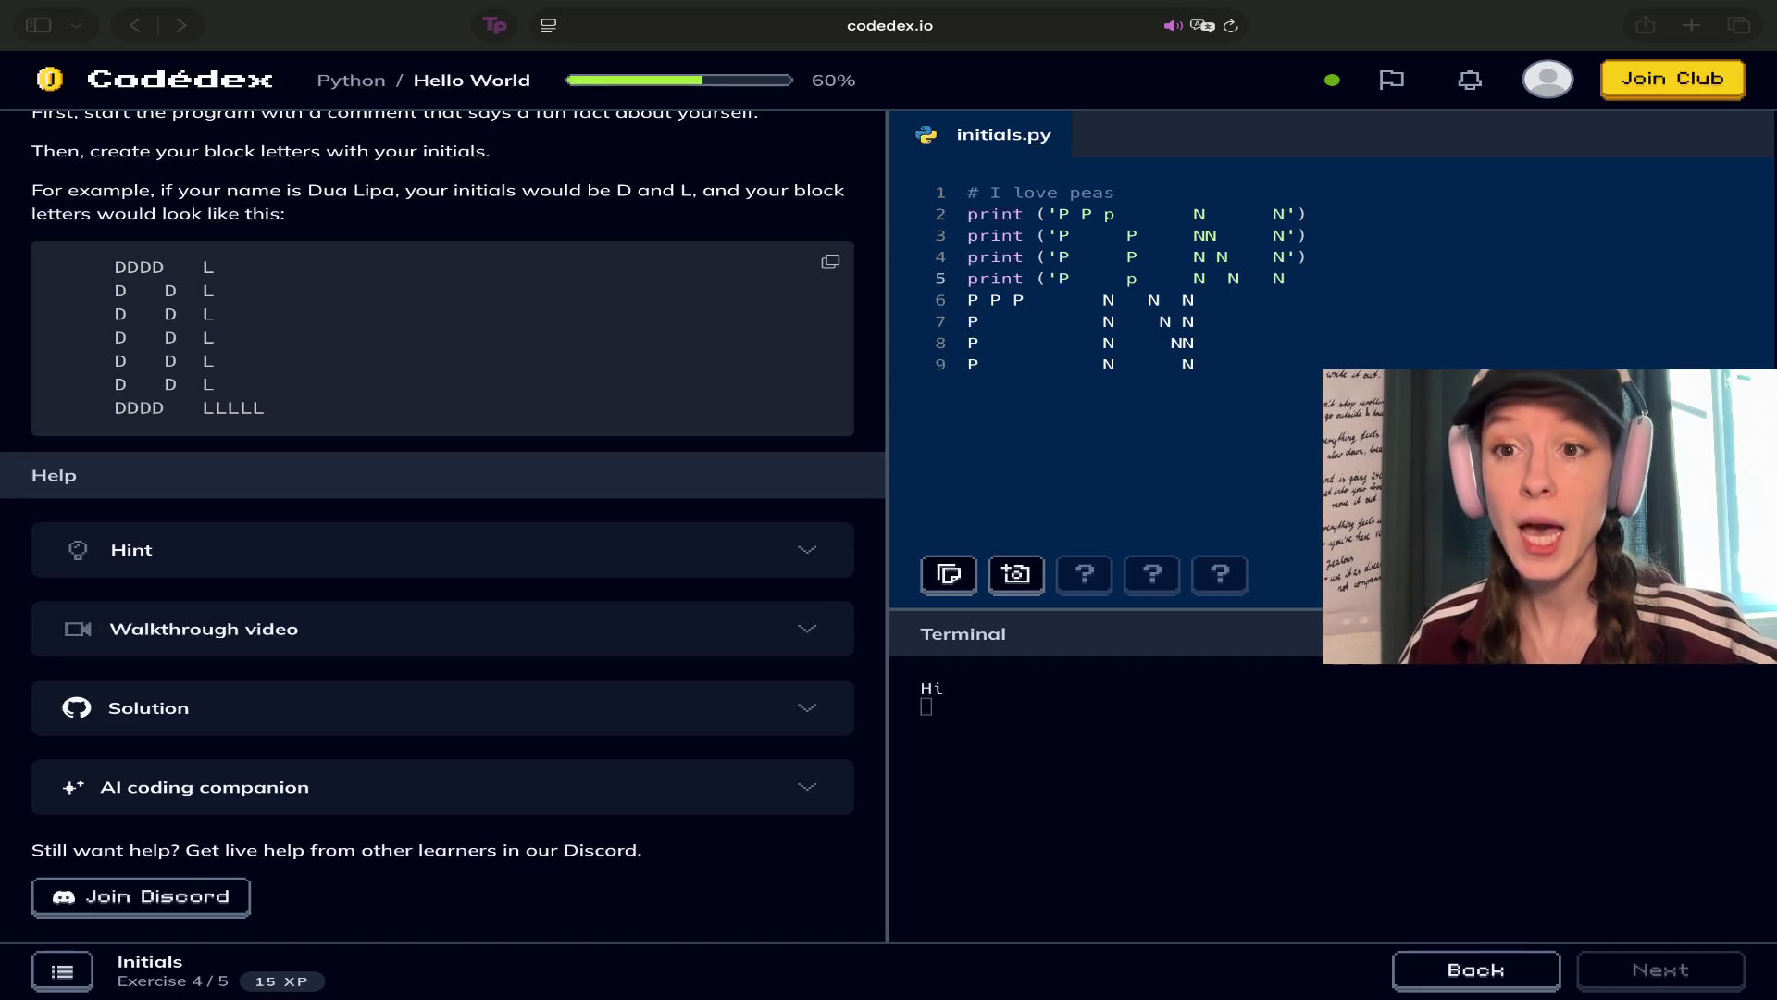
Return focus to line 5 in the initials.py editor
left_click(1065, 278)
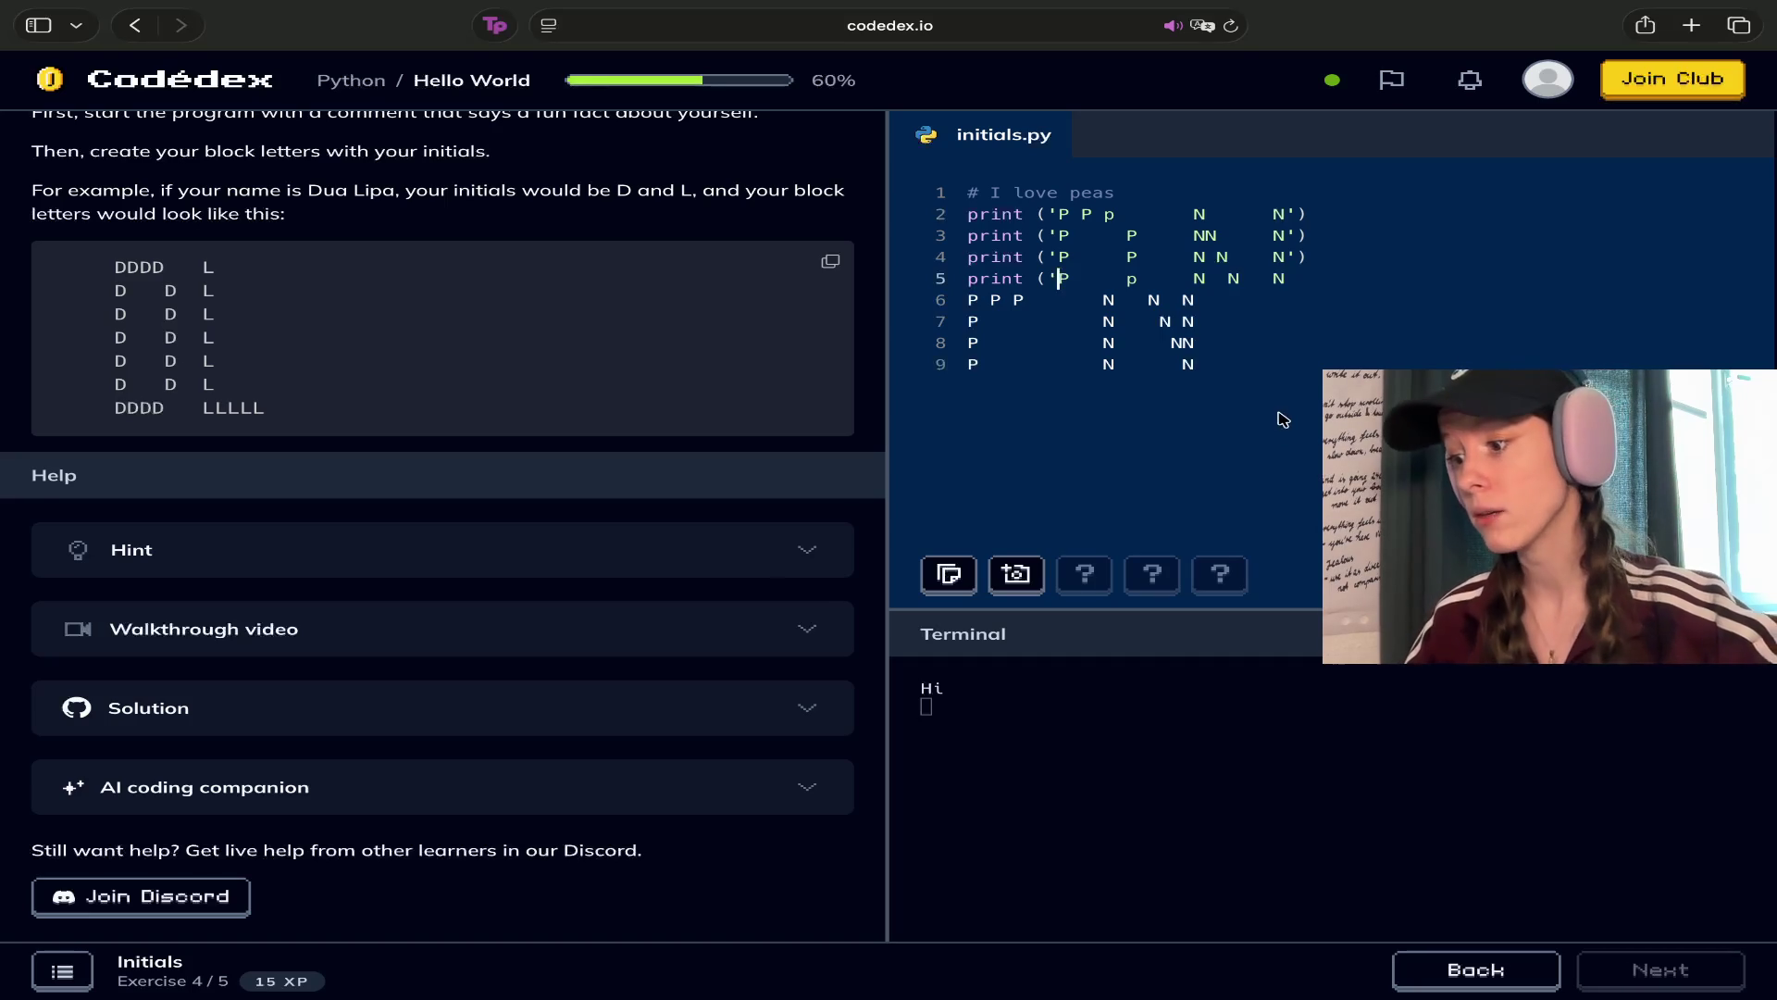
Close line 5 with ') and wrap line 6 in print('…')
left_click(949, 304)
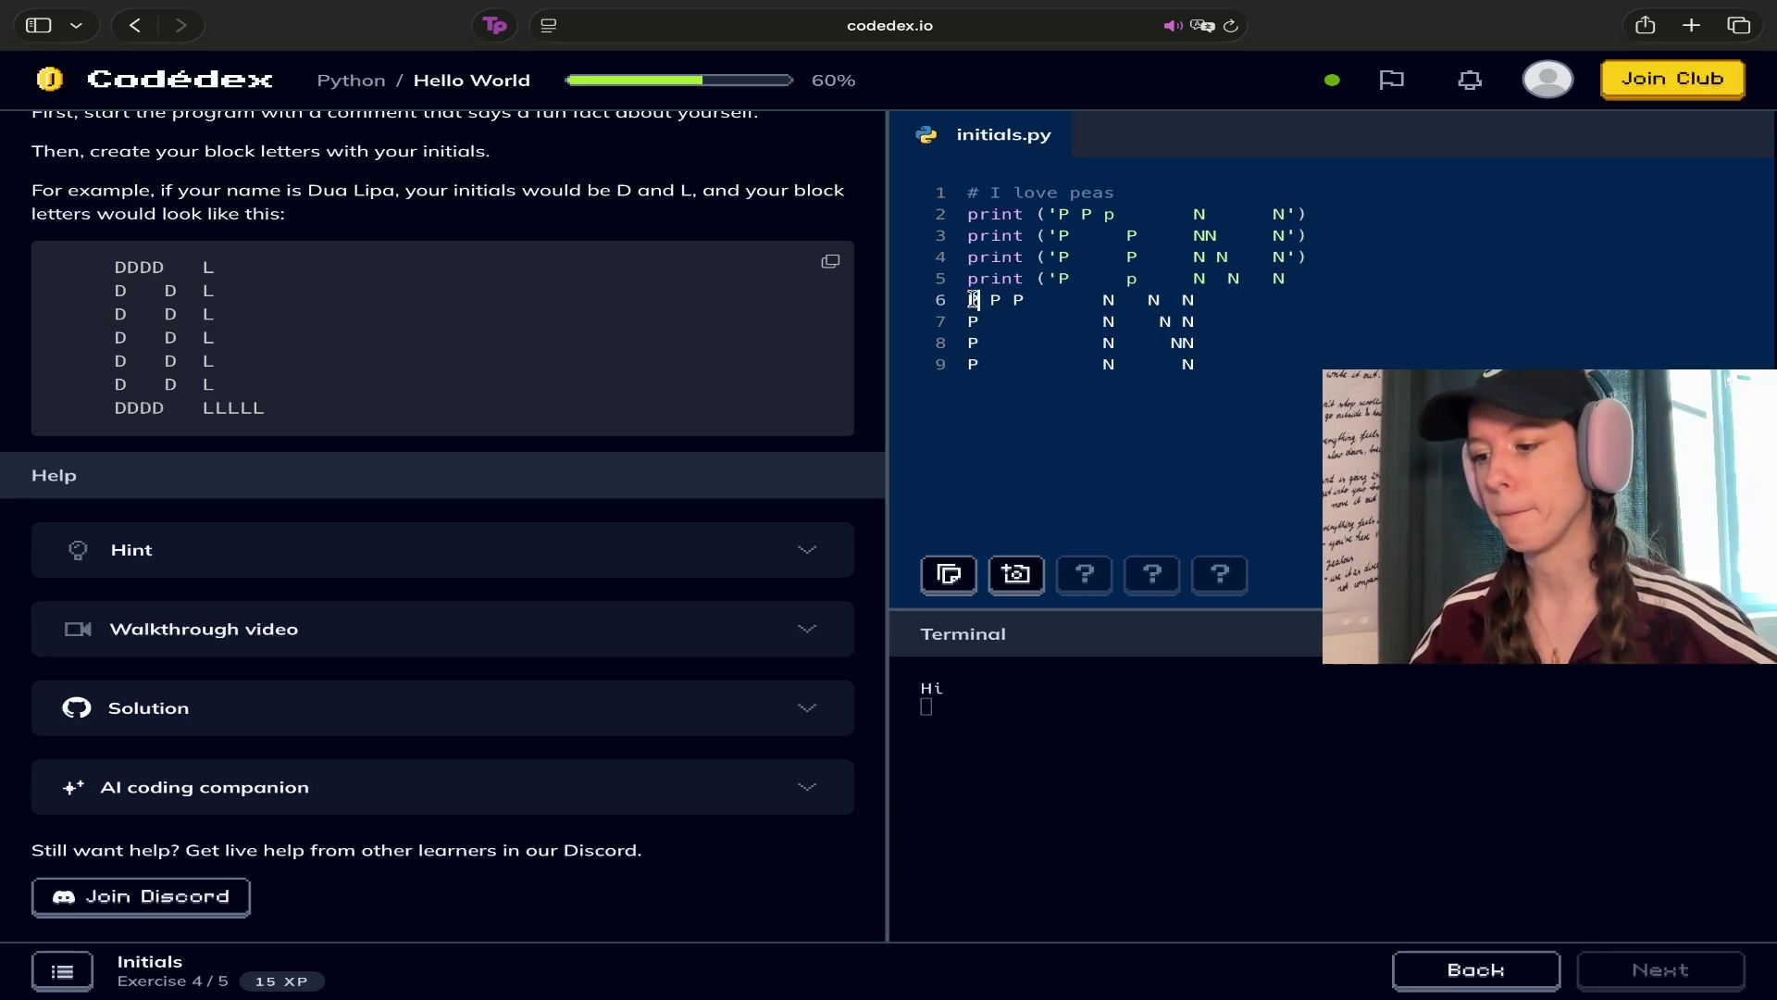
type("print (")
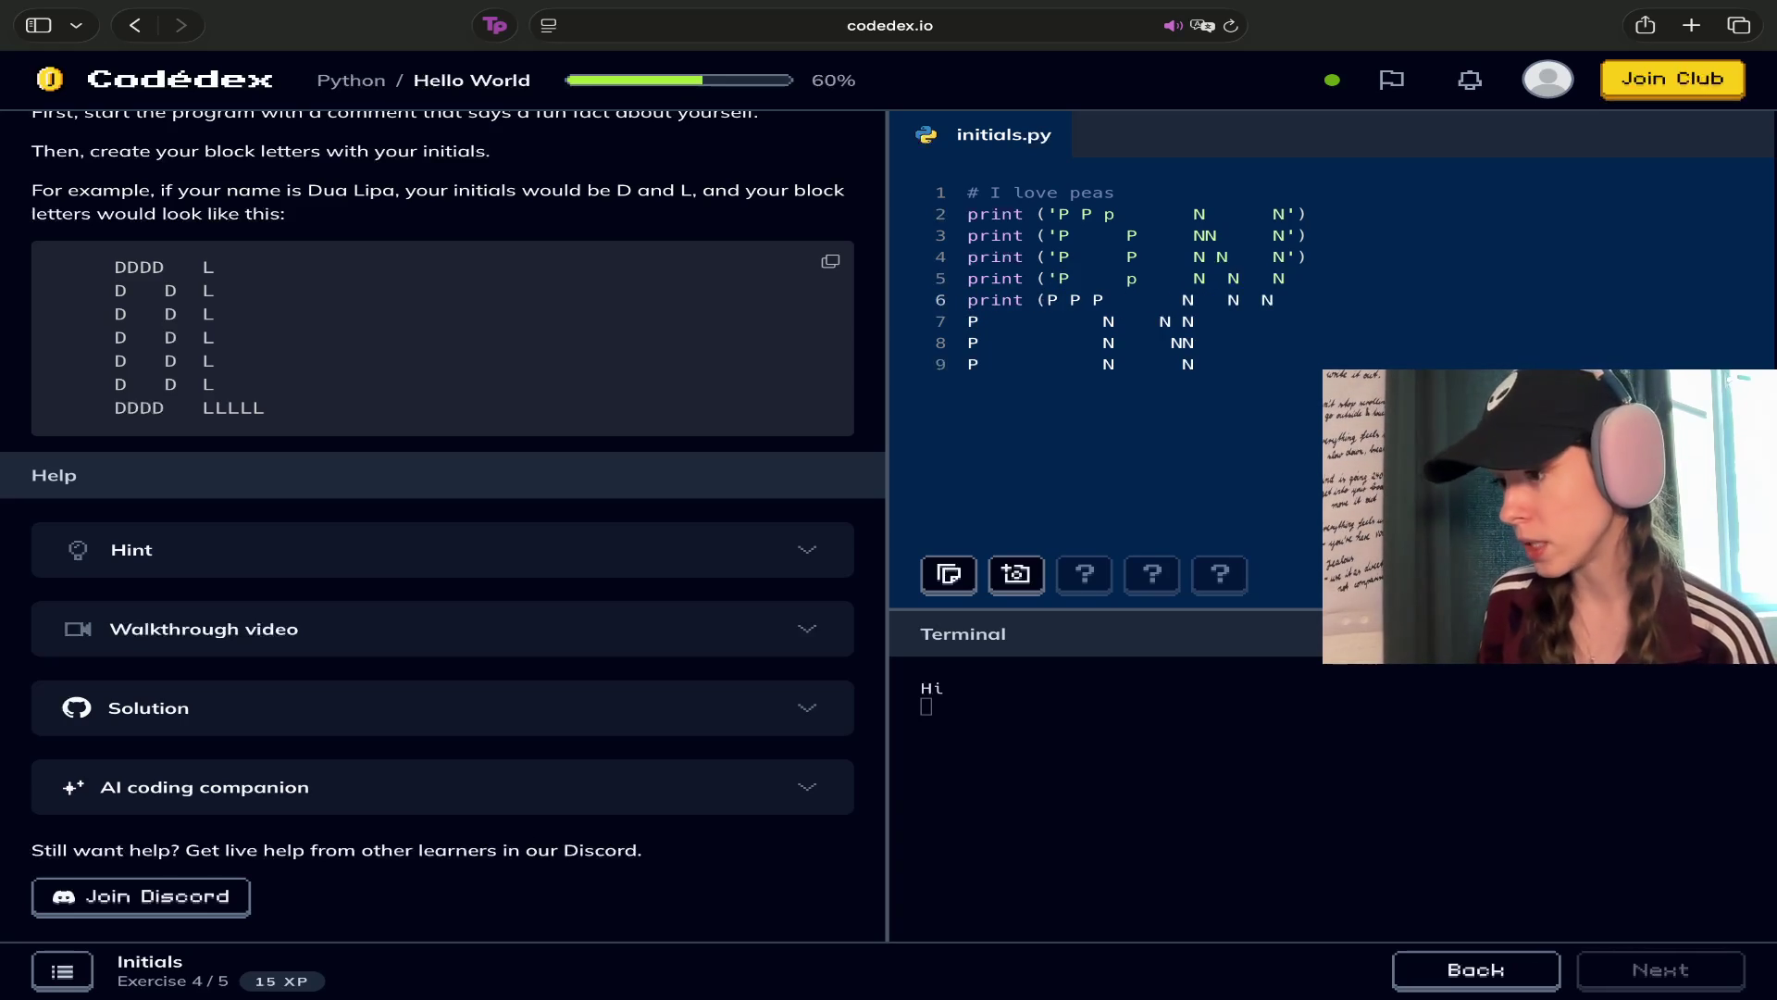
type("'")
key("Right")
key("Right")
key("Right")
key("Right")
key("Right")
key("Right")
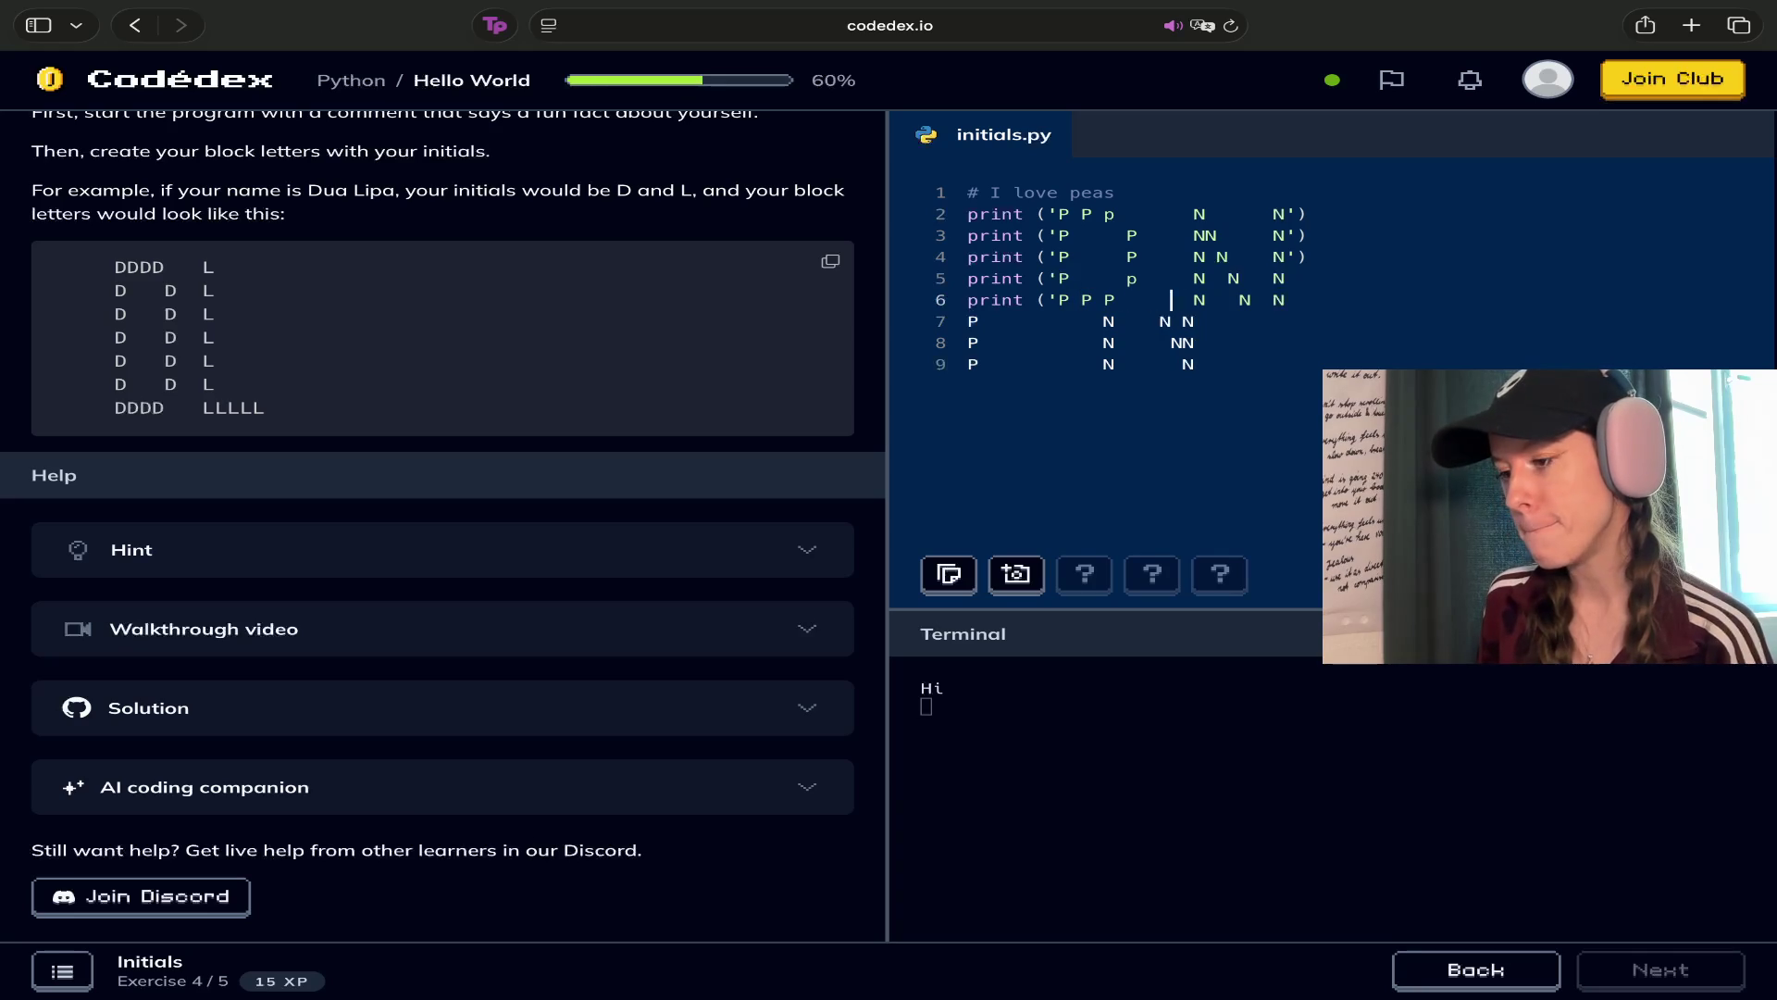
key("Up")
key("Right")
key("Right")
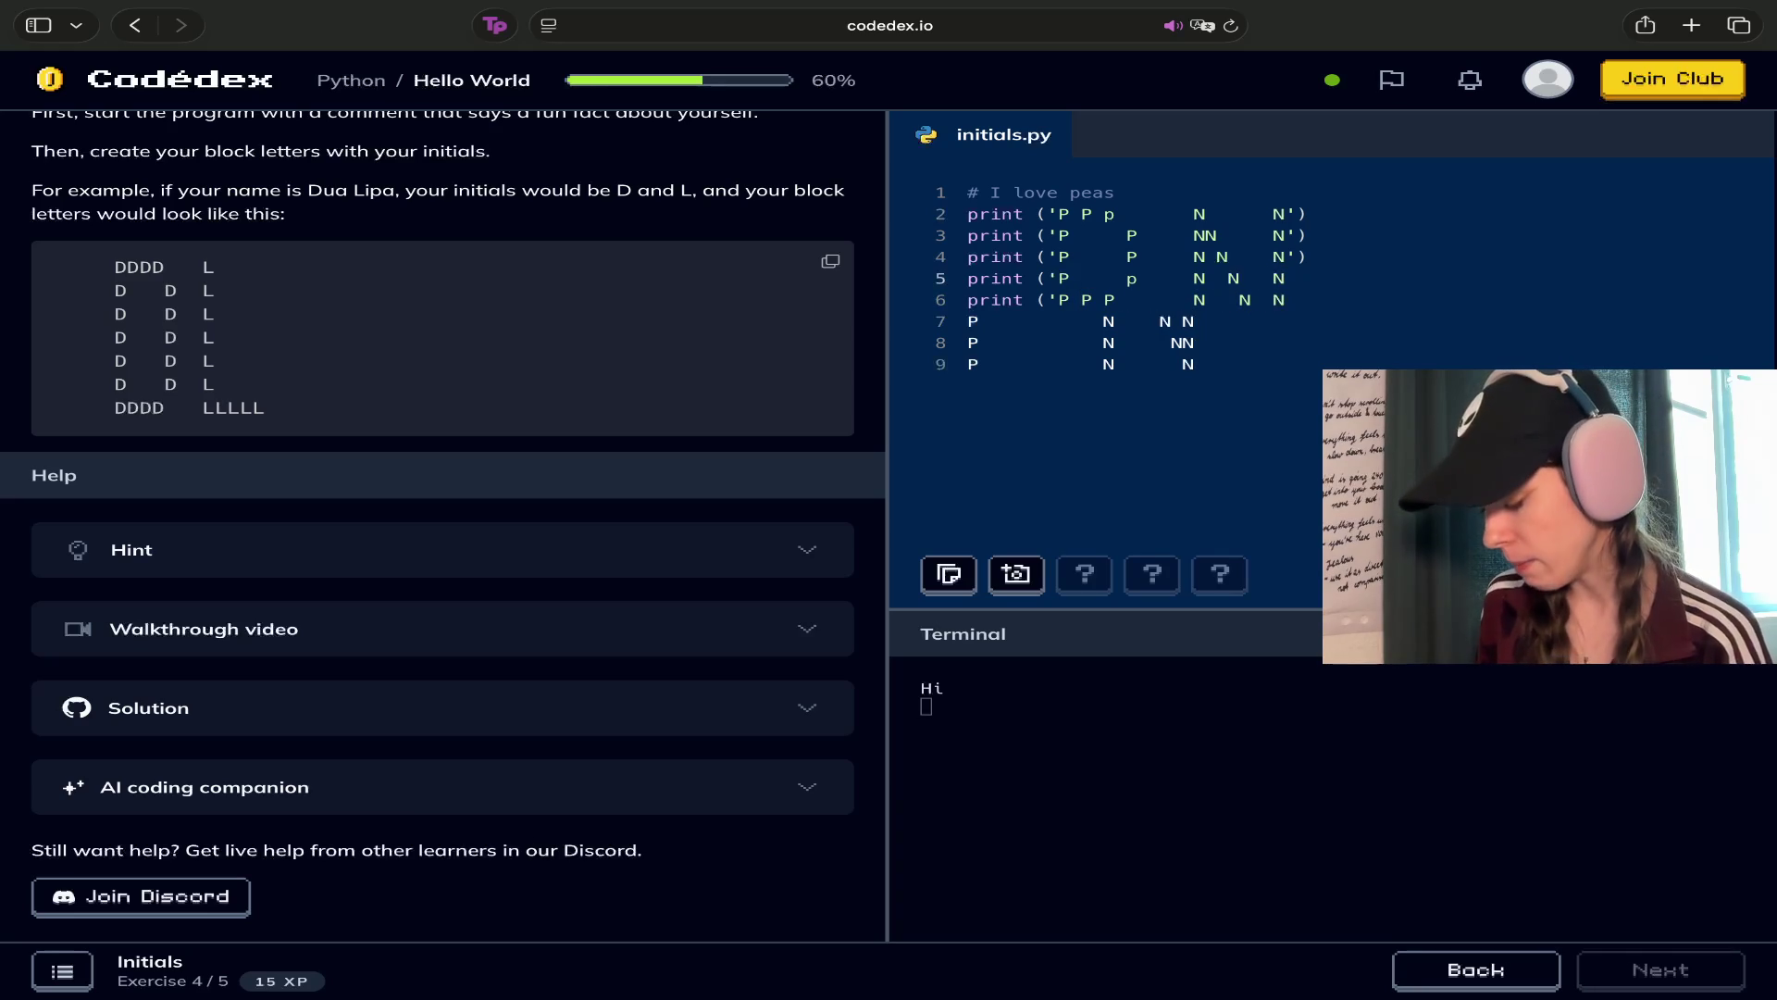
type("')")
key("Down")
type("')")
Wrap lines 7, 8 and 9 in print('…') and recheck line 5's brackets
left_click(967, 321)
type("print ")
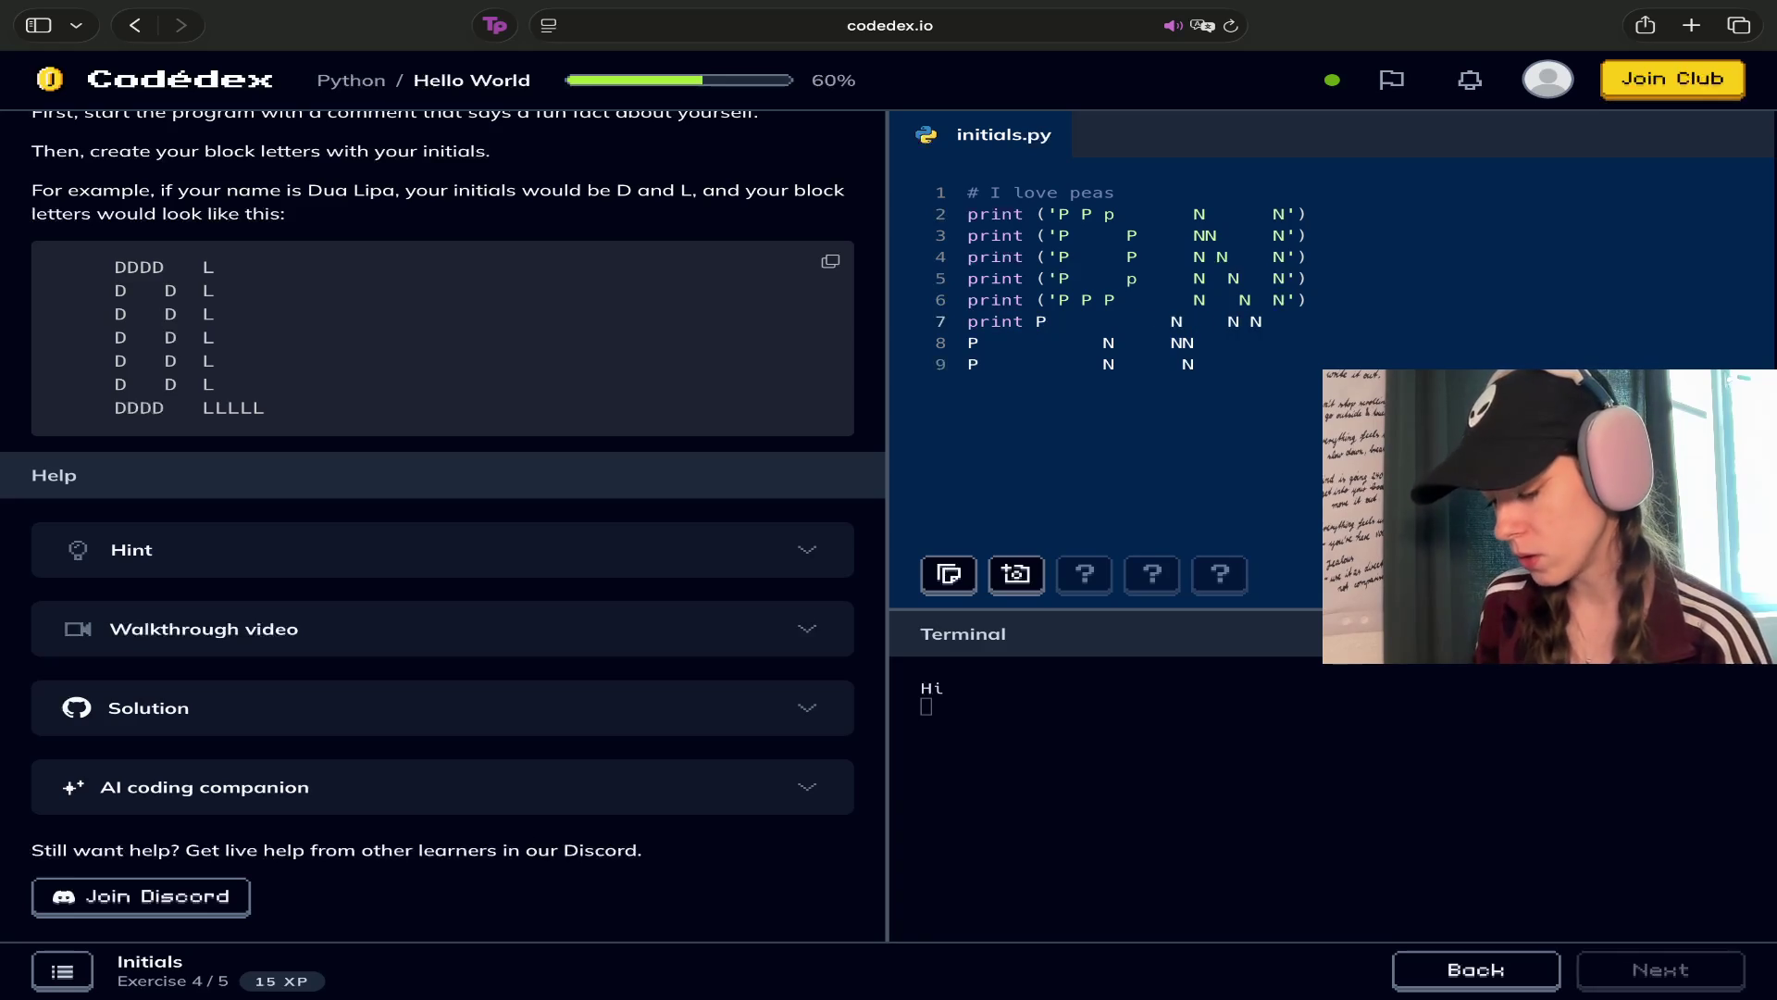
type("('")
key("Right")
key("Right")
key("Right")
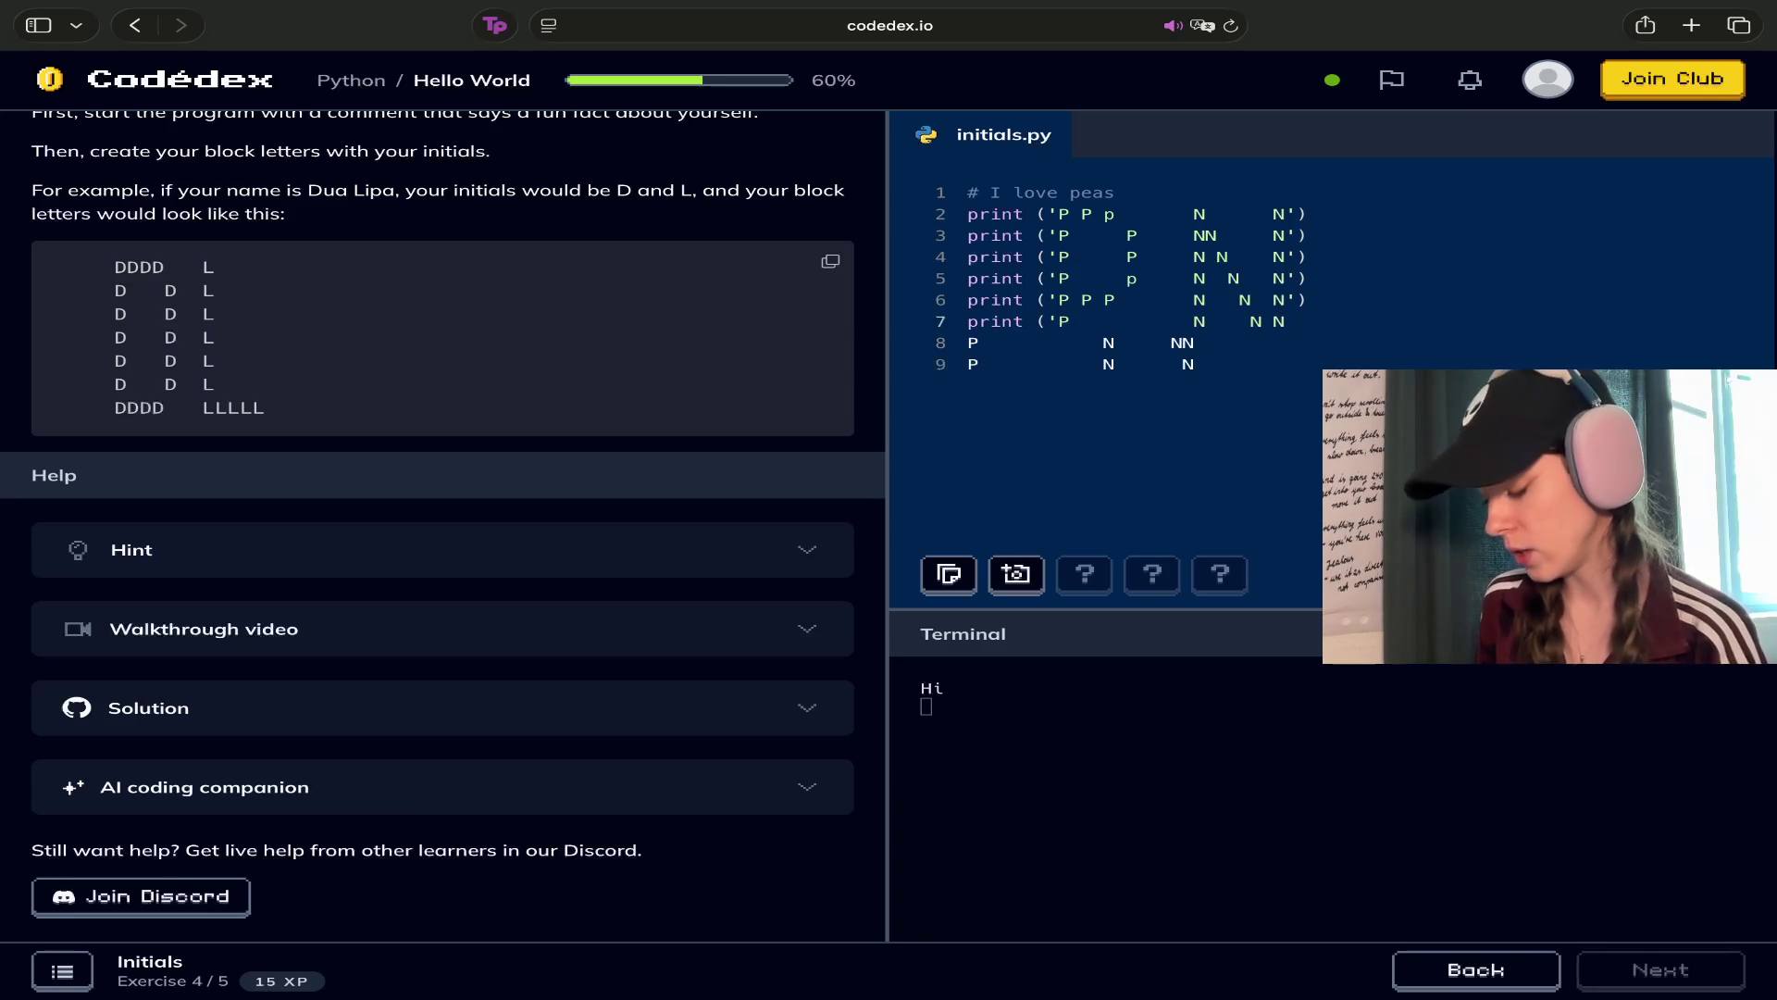
type("')")
key("Right")
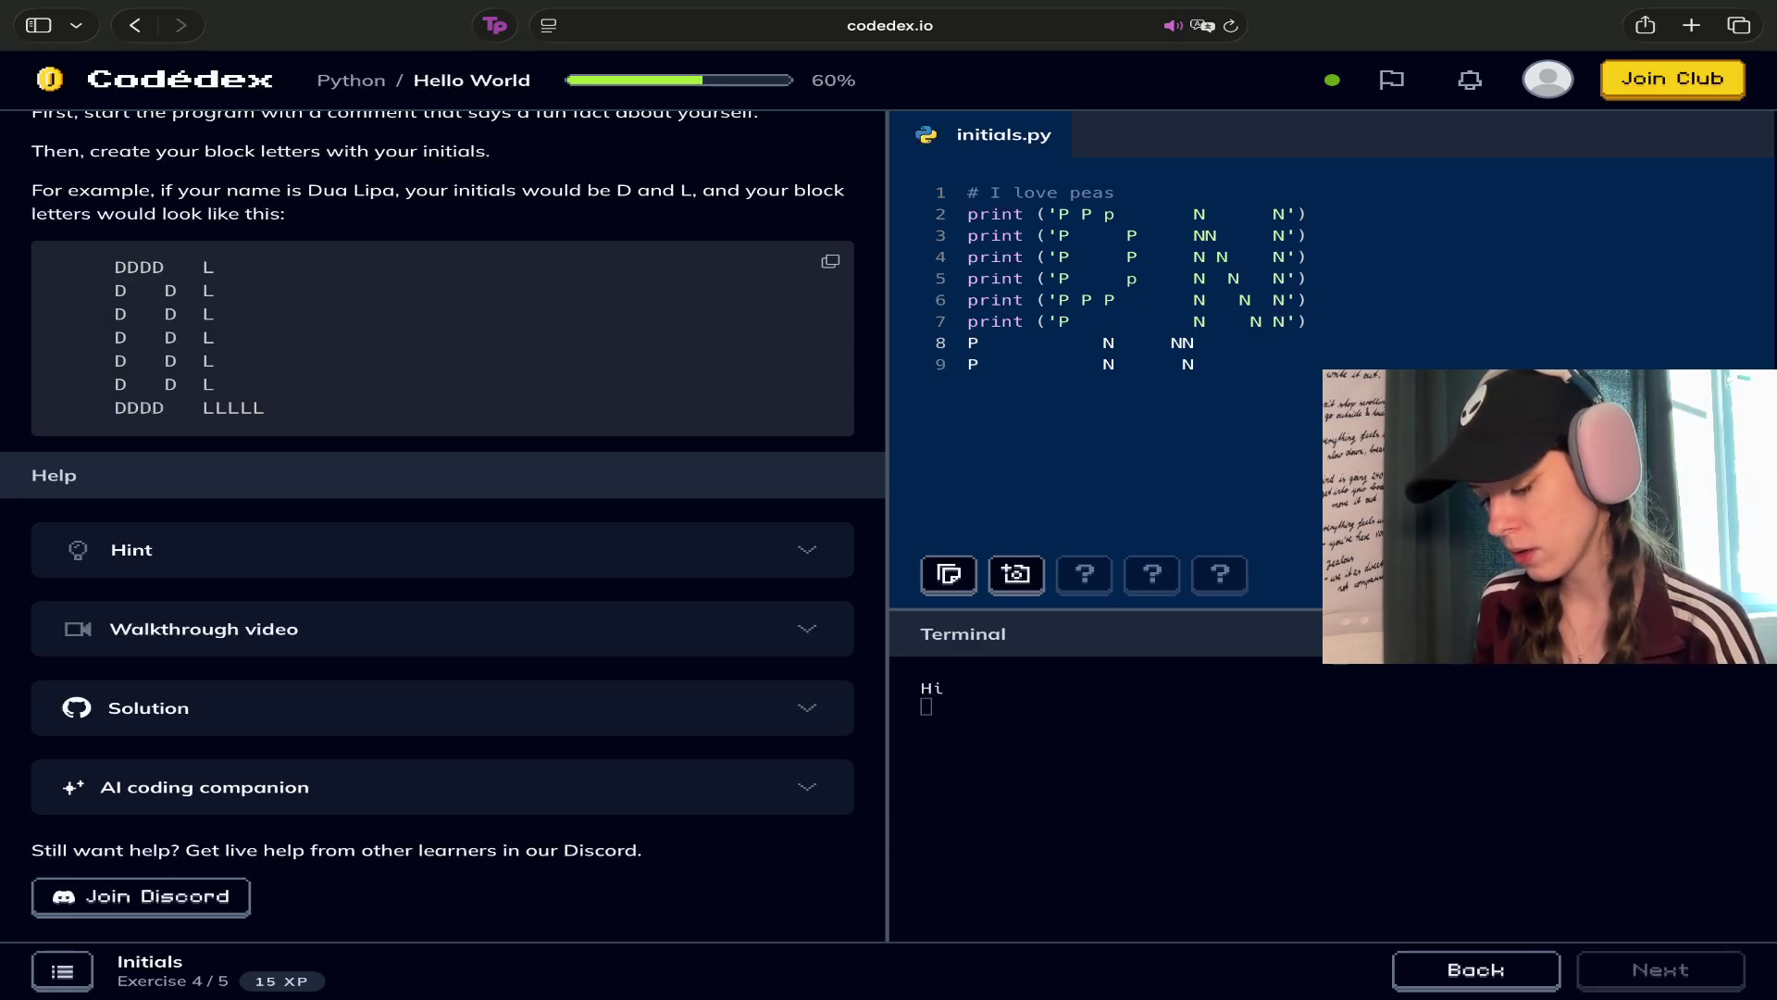
type("print")
type(" ('")
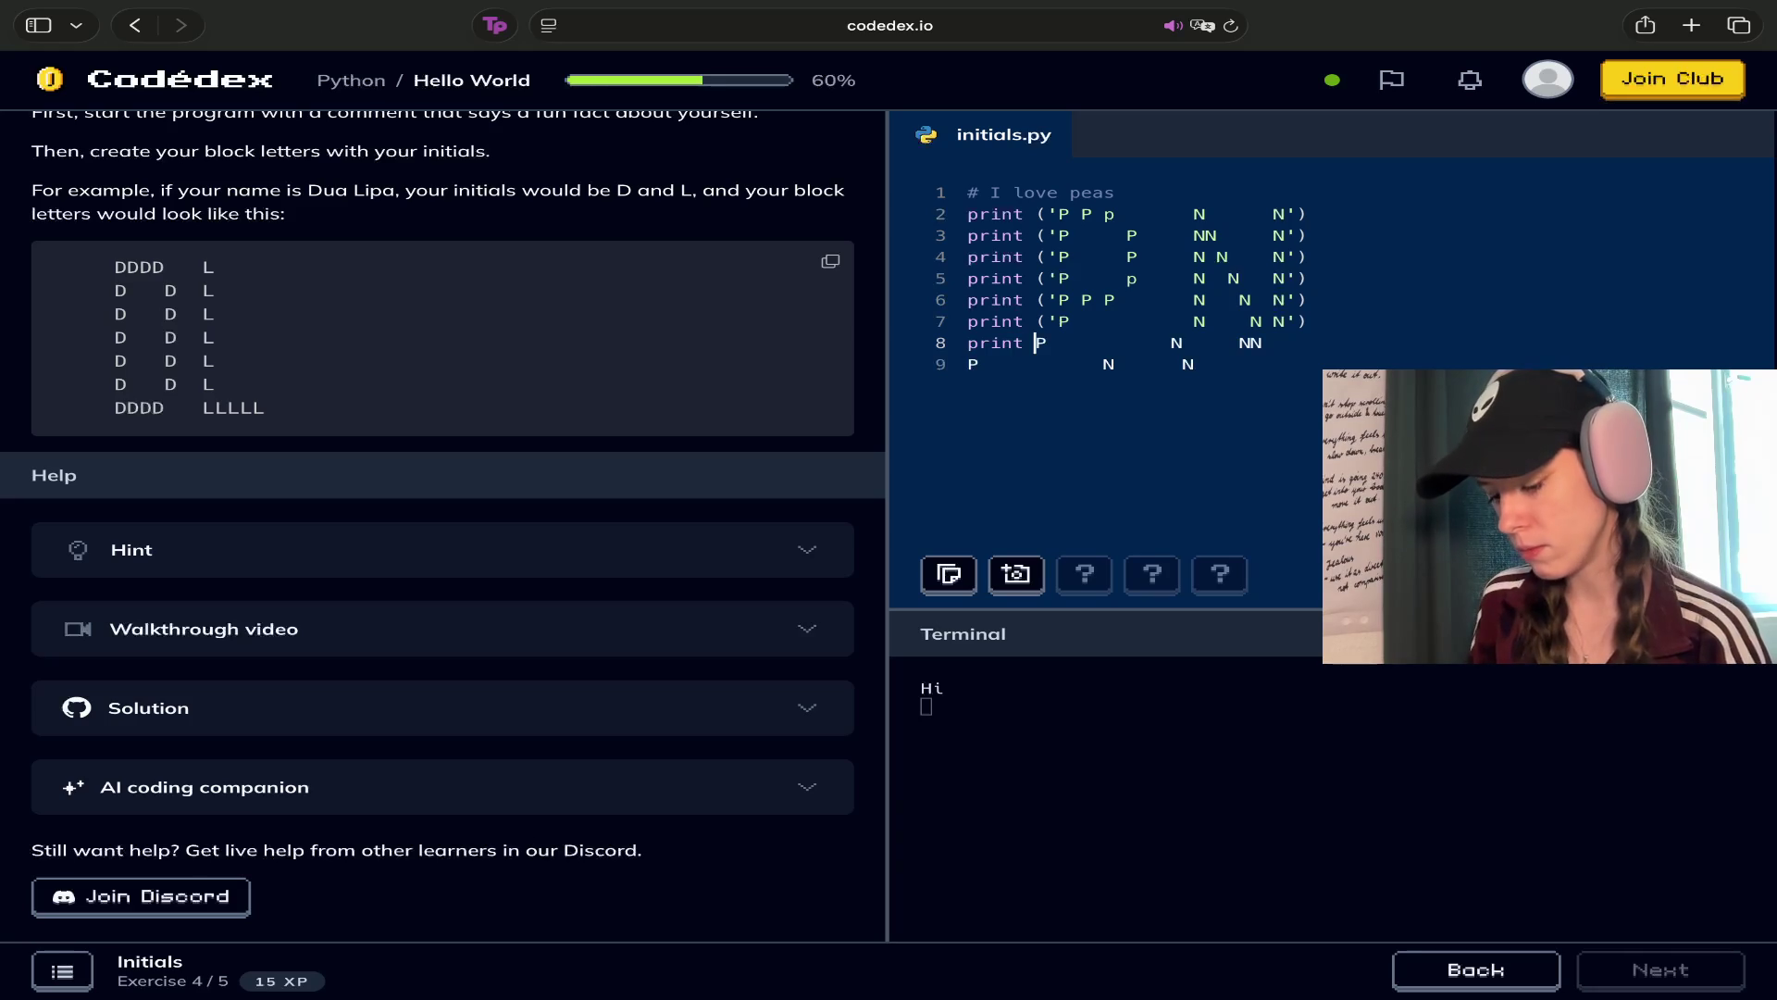
key("Right")
key("Right")
key("Right")
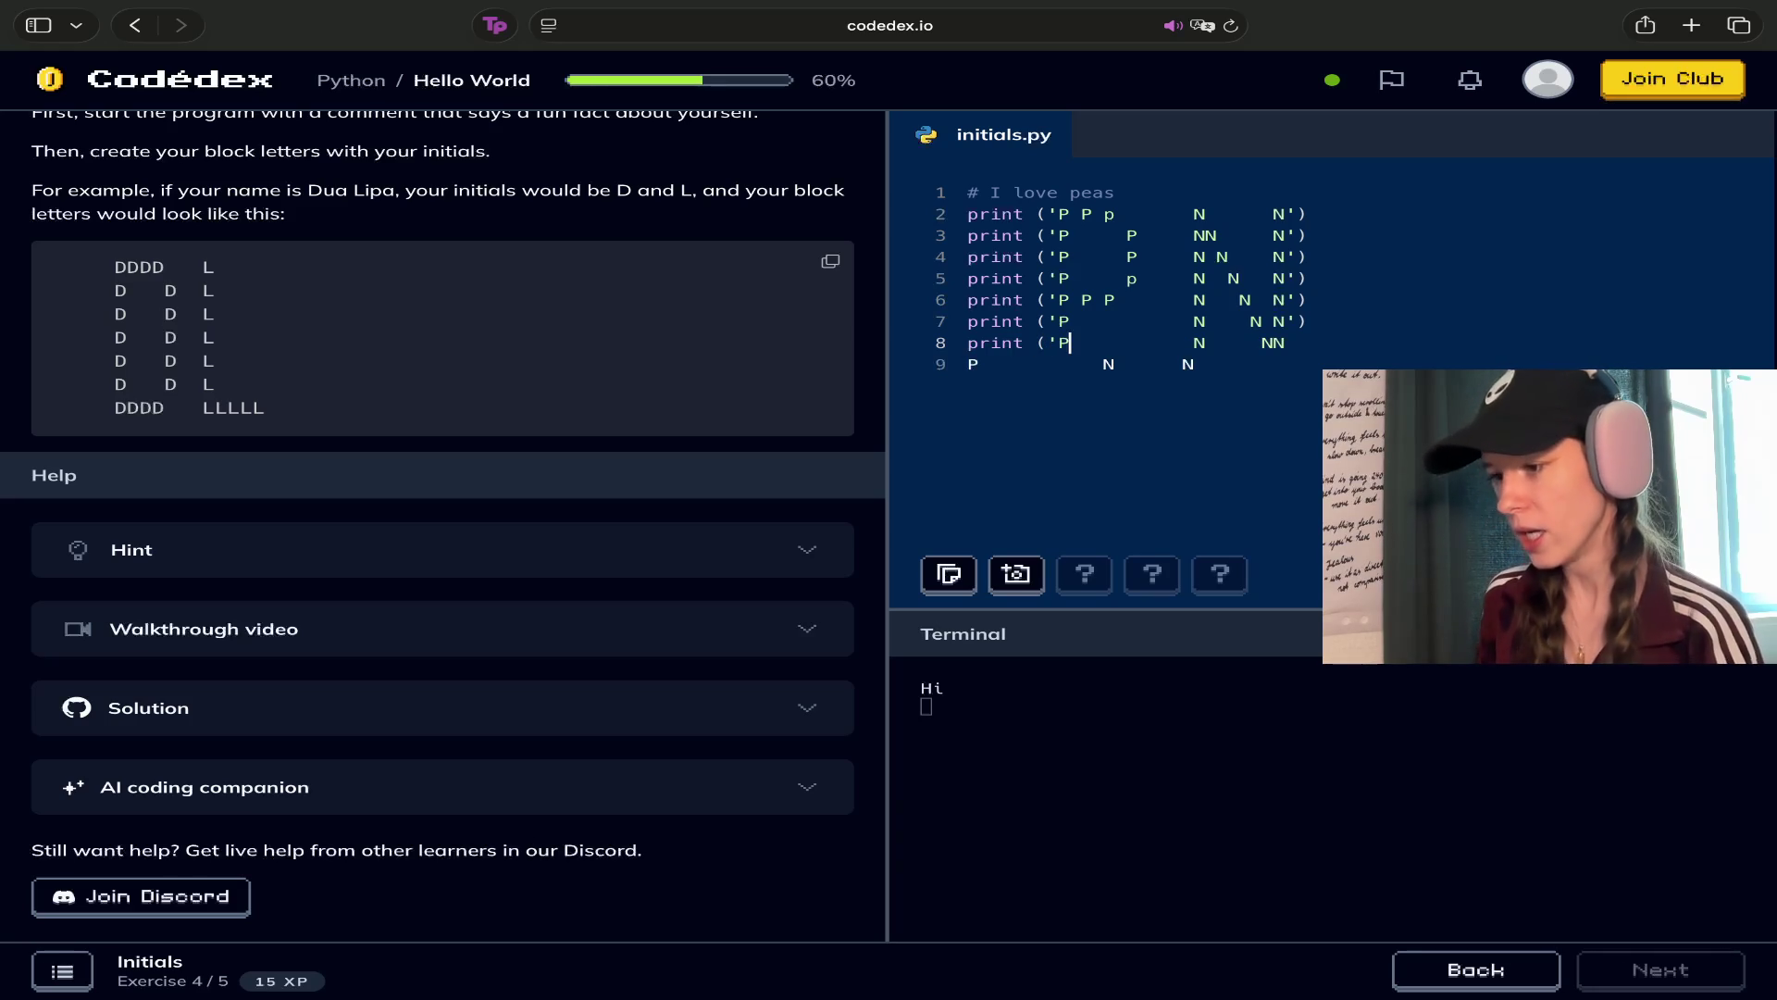
key("Right")
key("Right")
key("Right")
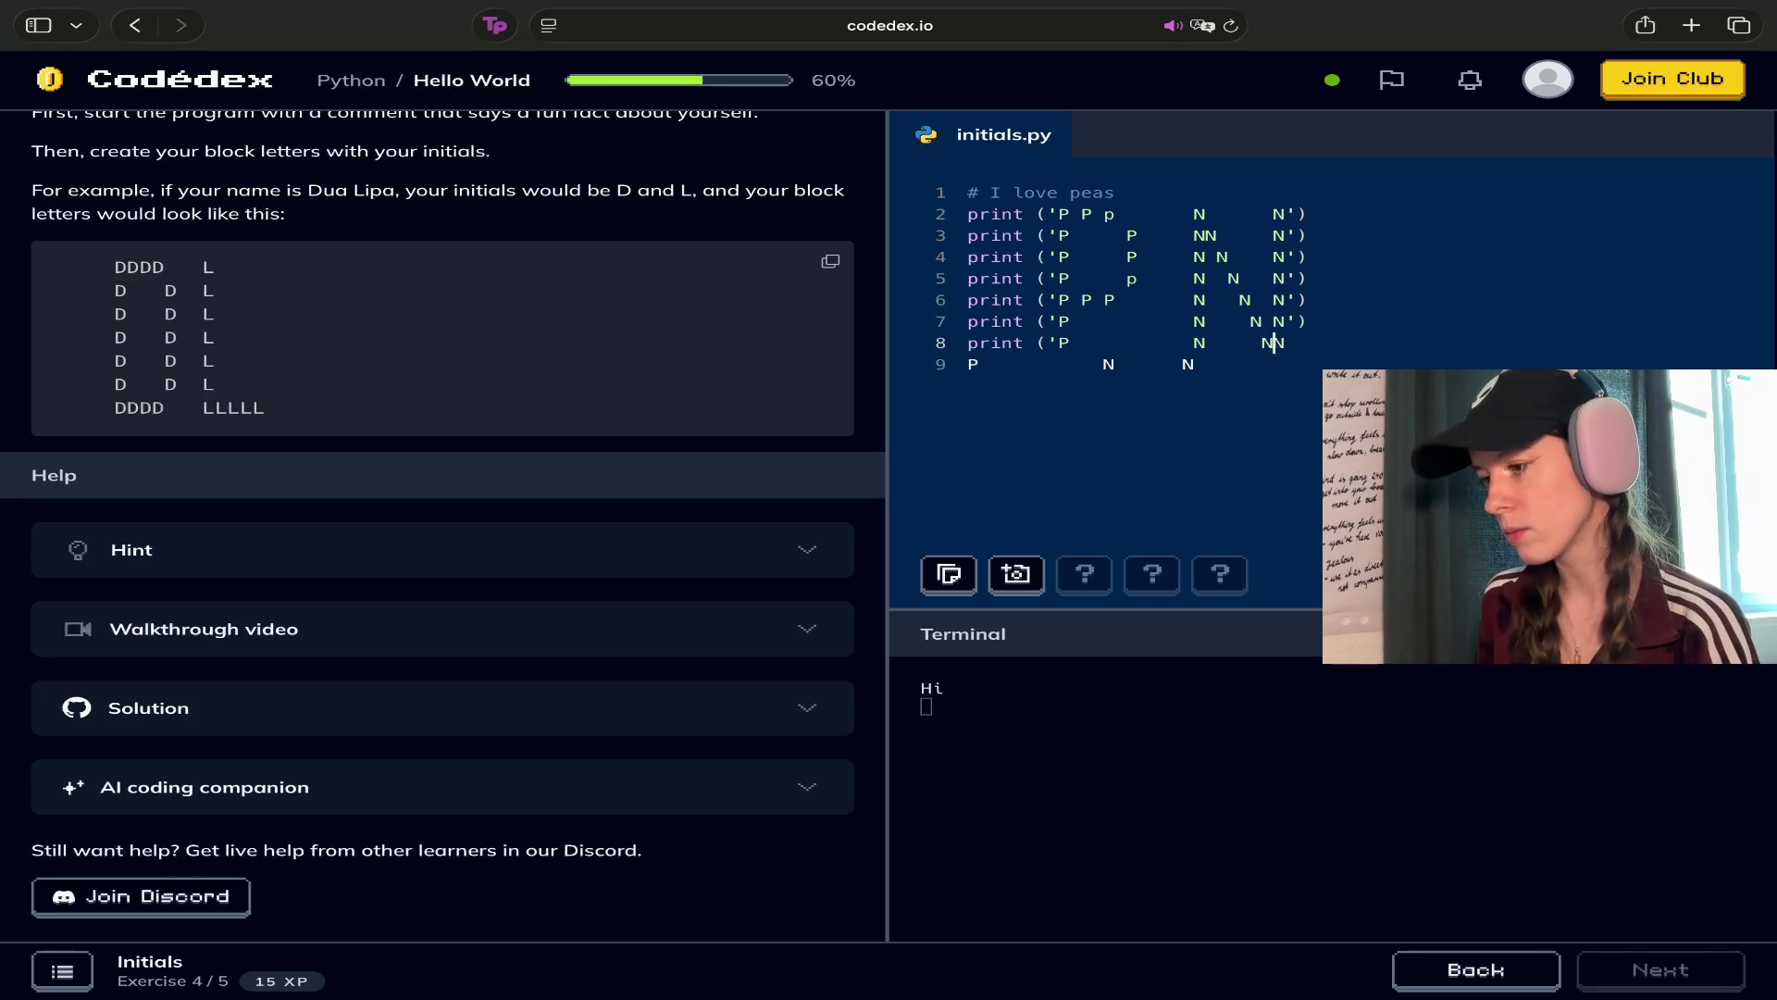
type("')")
left_click(968, 363)
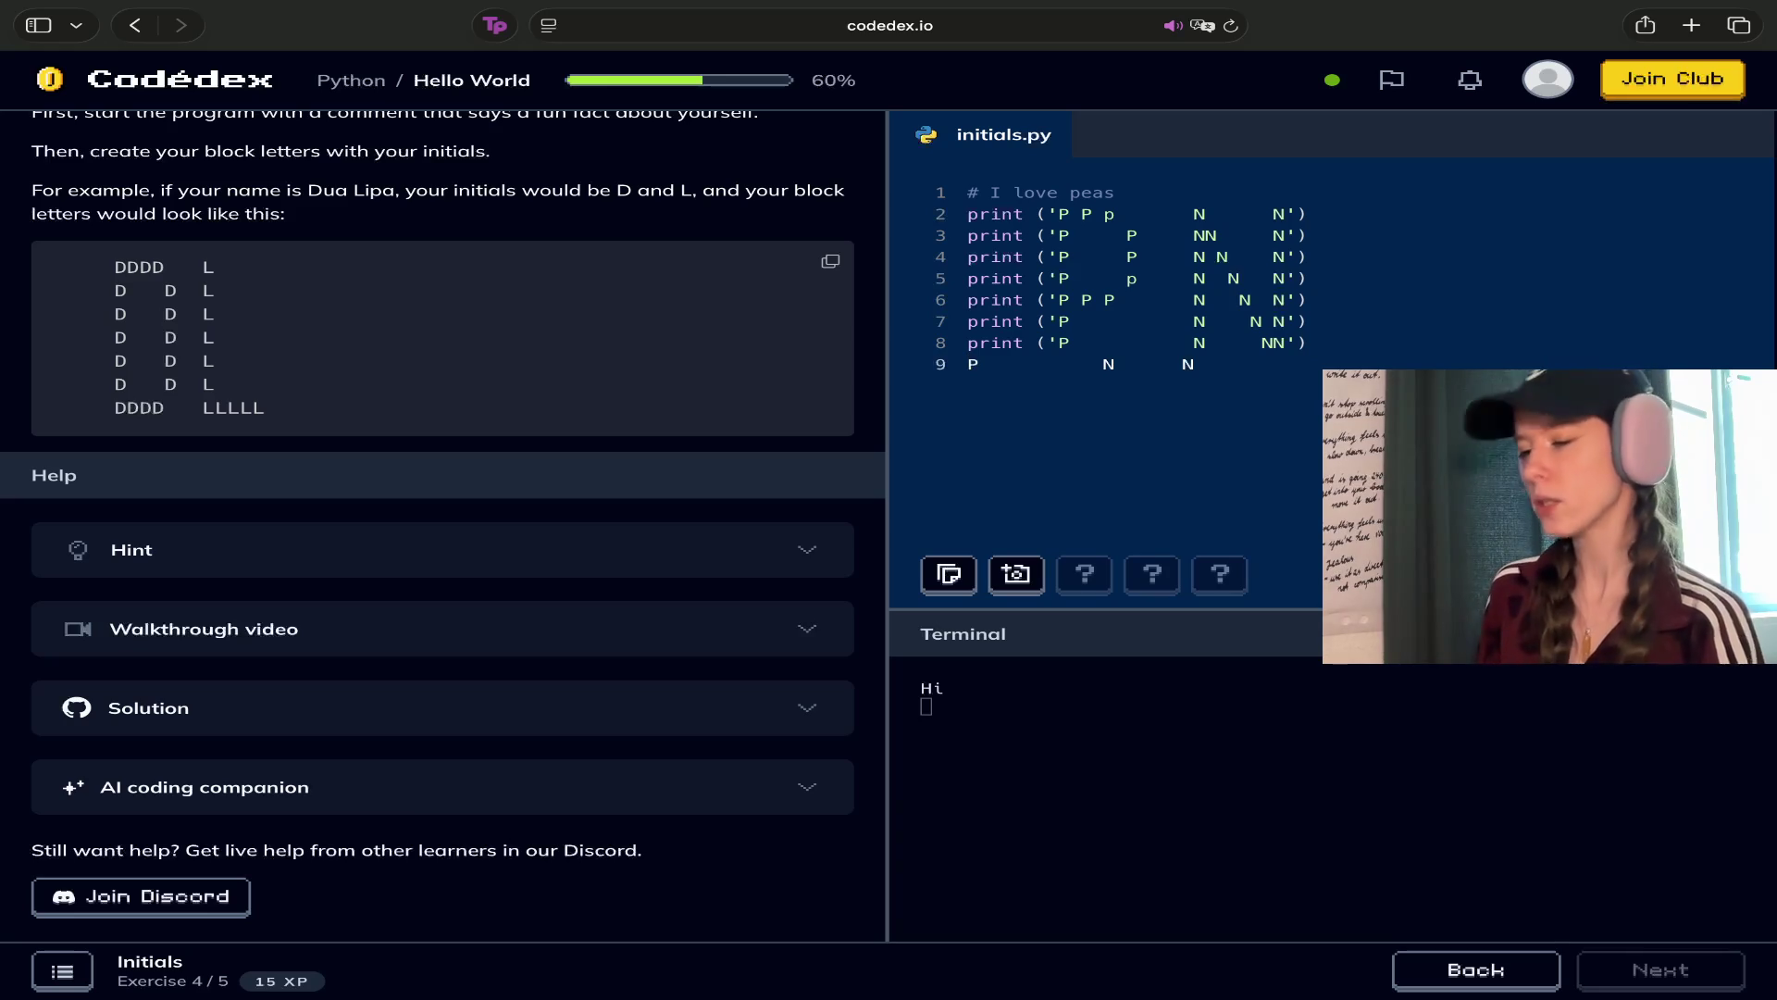
type("print ")
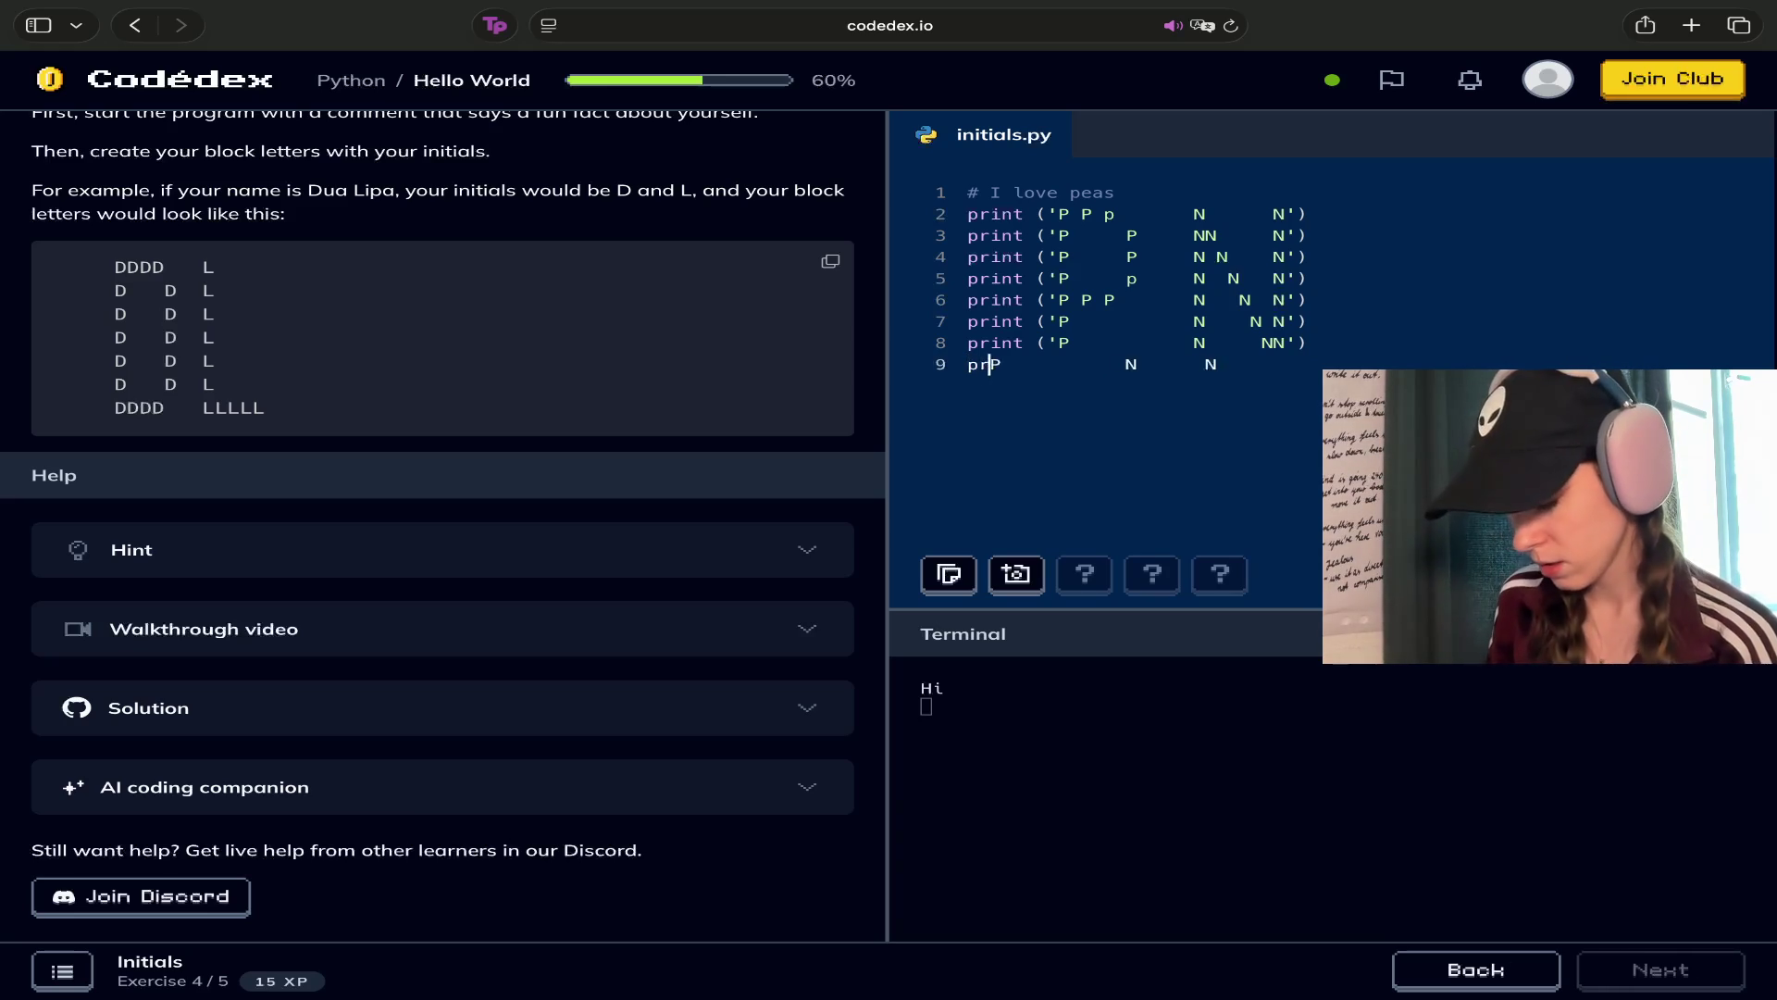
type("('")
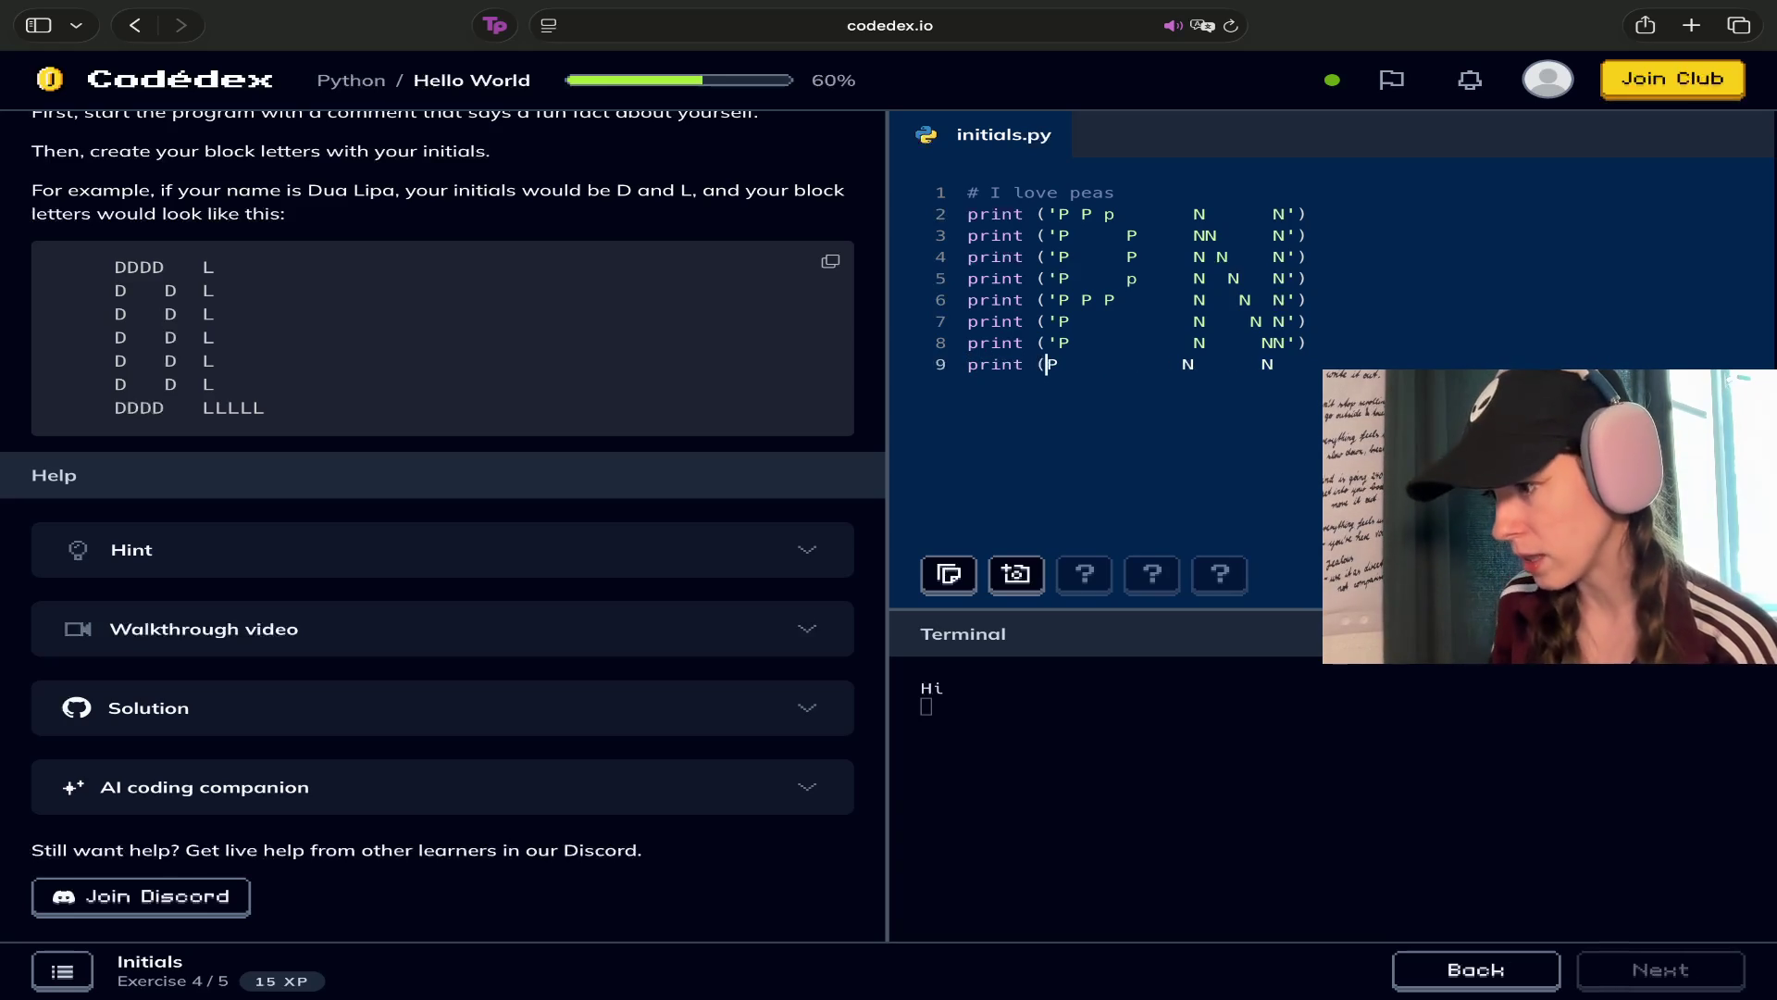
left_click(1285, 364)
type("')")
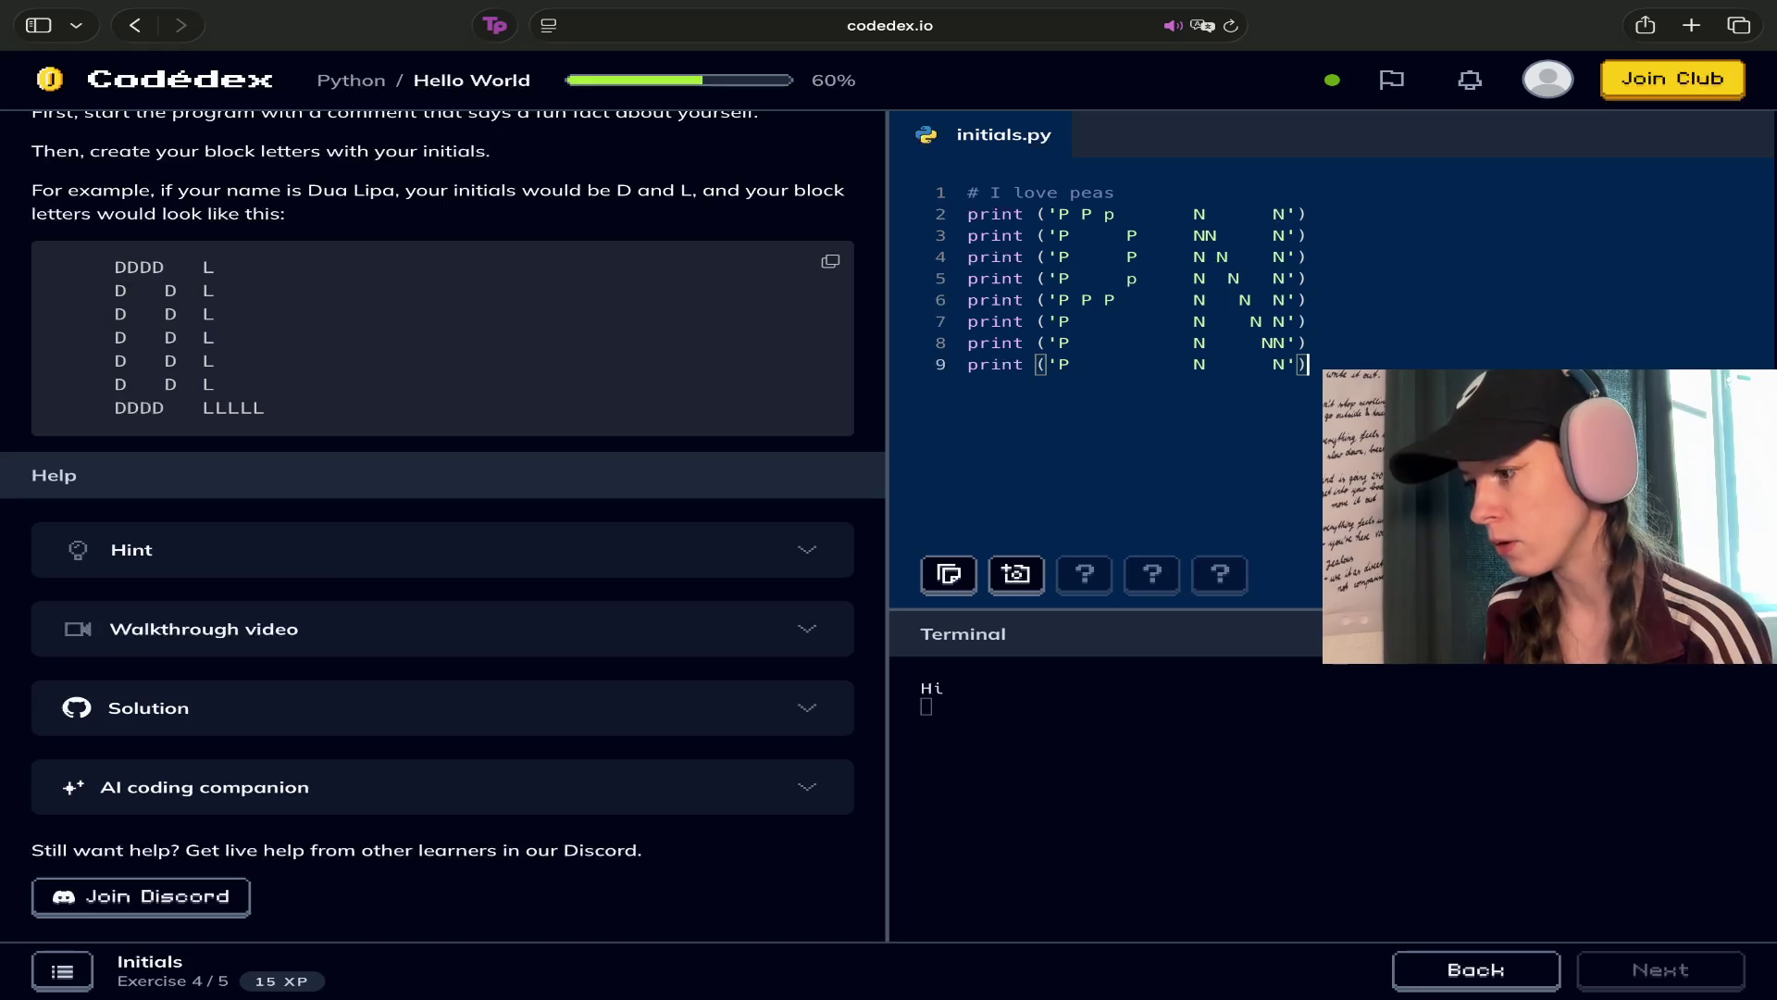
left_click(1173, 281)
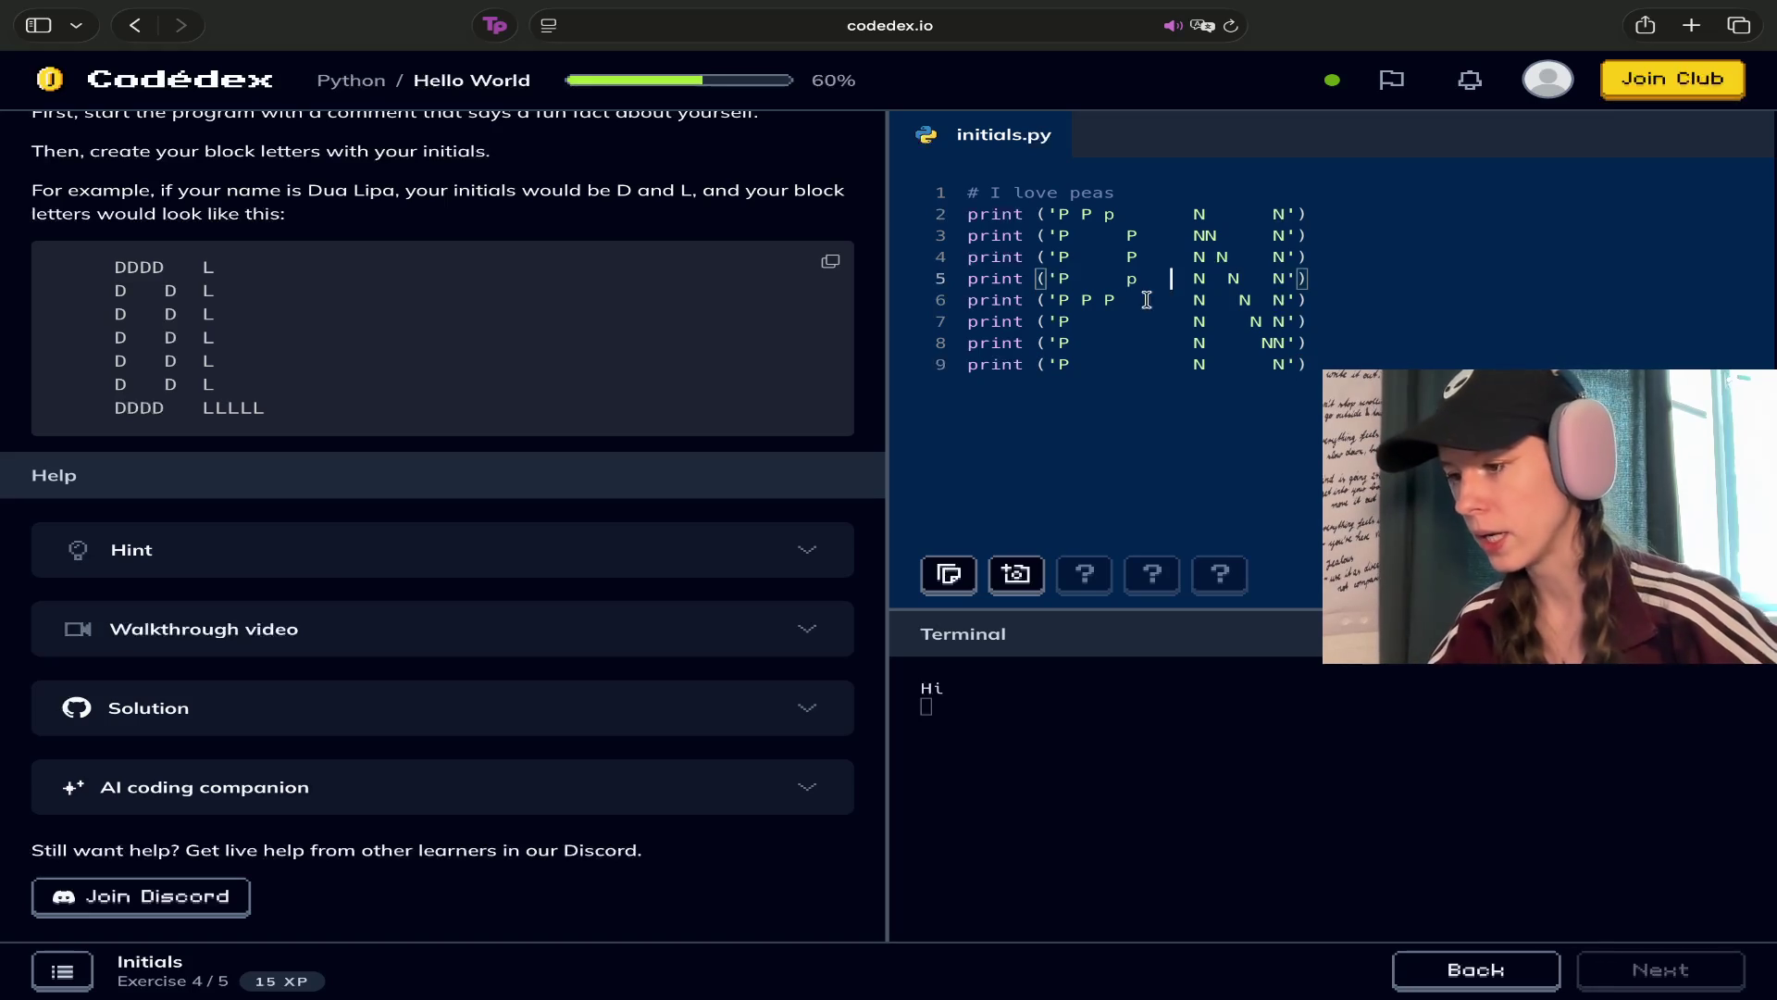
Run initials.py to print the P and N block letters, then advance to Snail Mail
key("ctrl+Return")
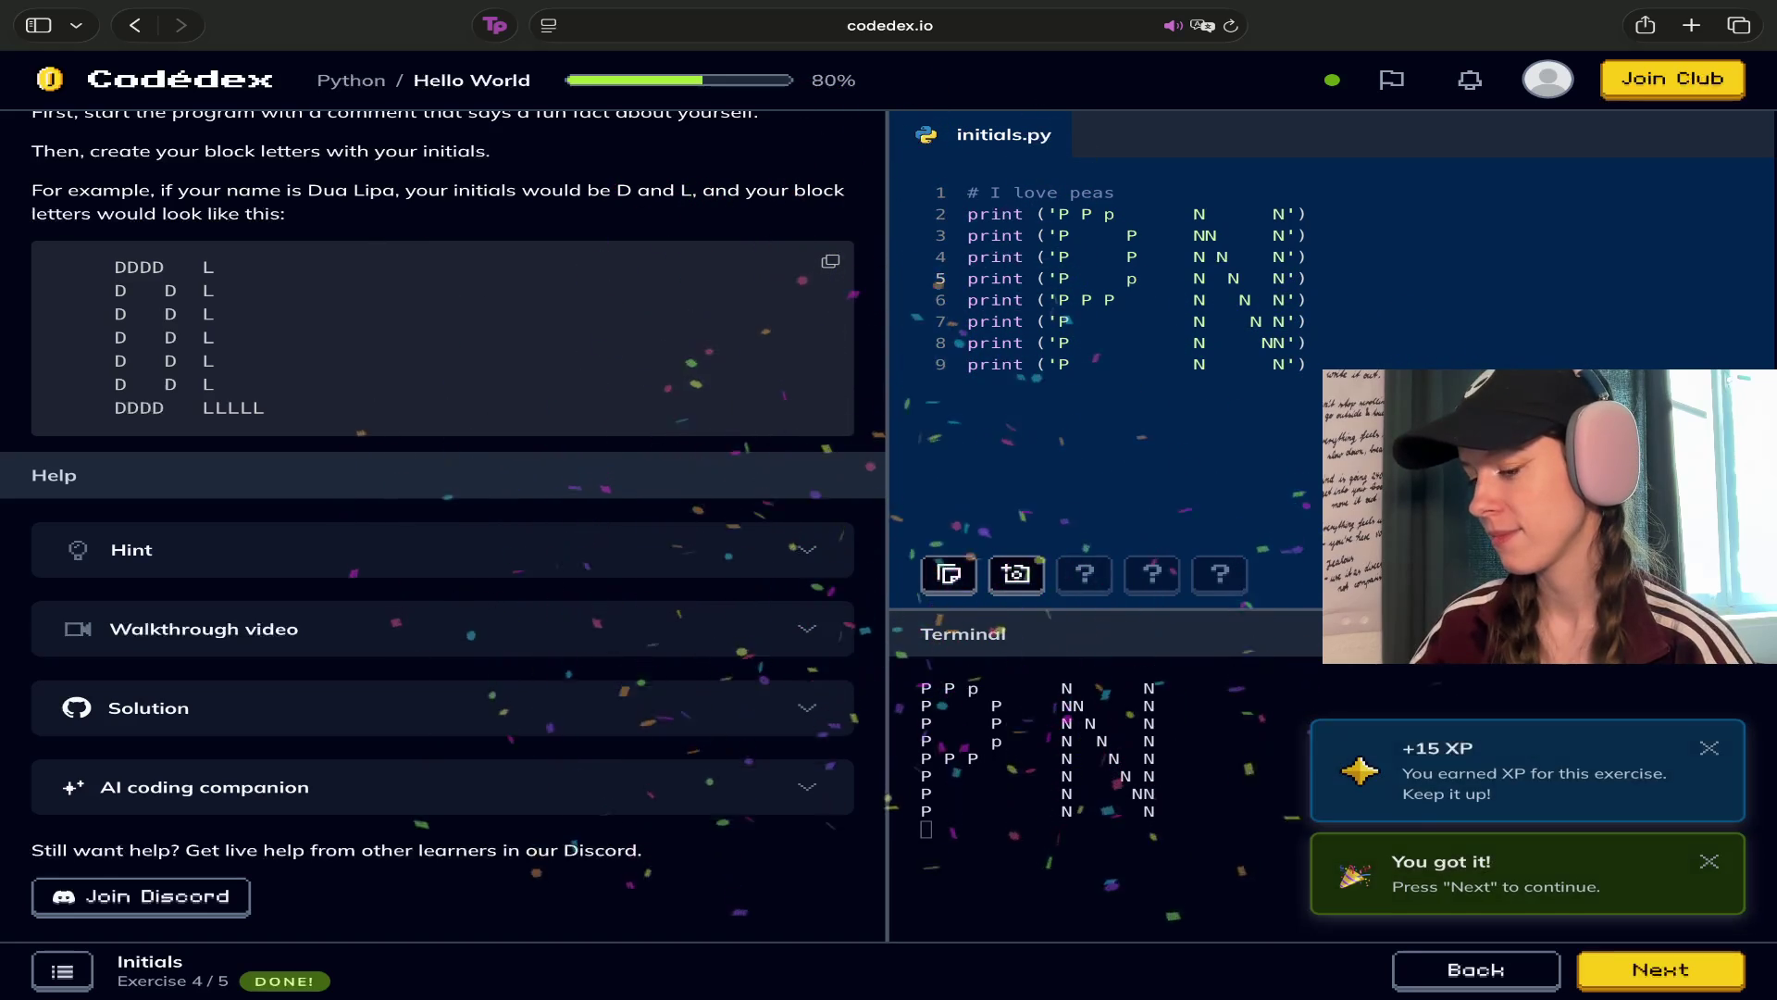
left_click(1583, 987)
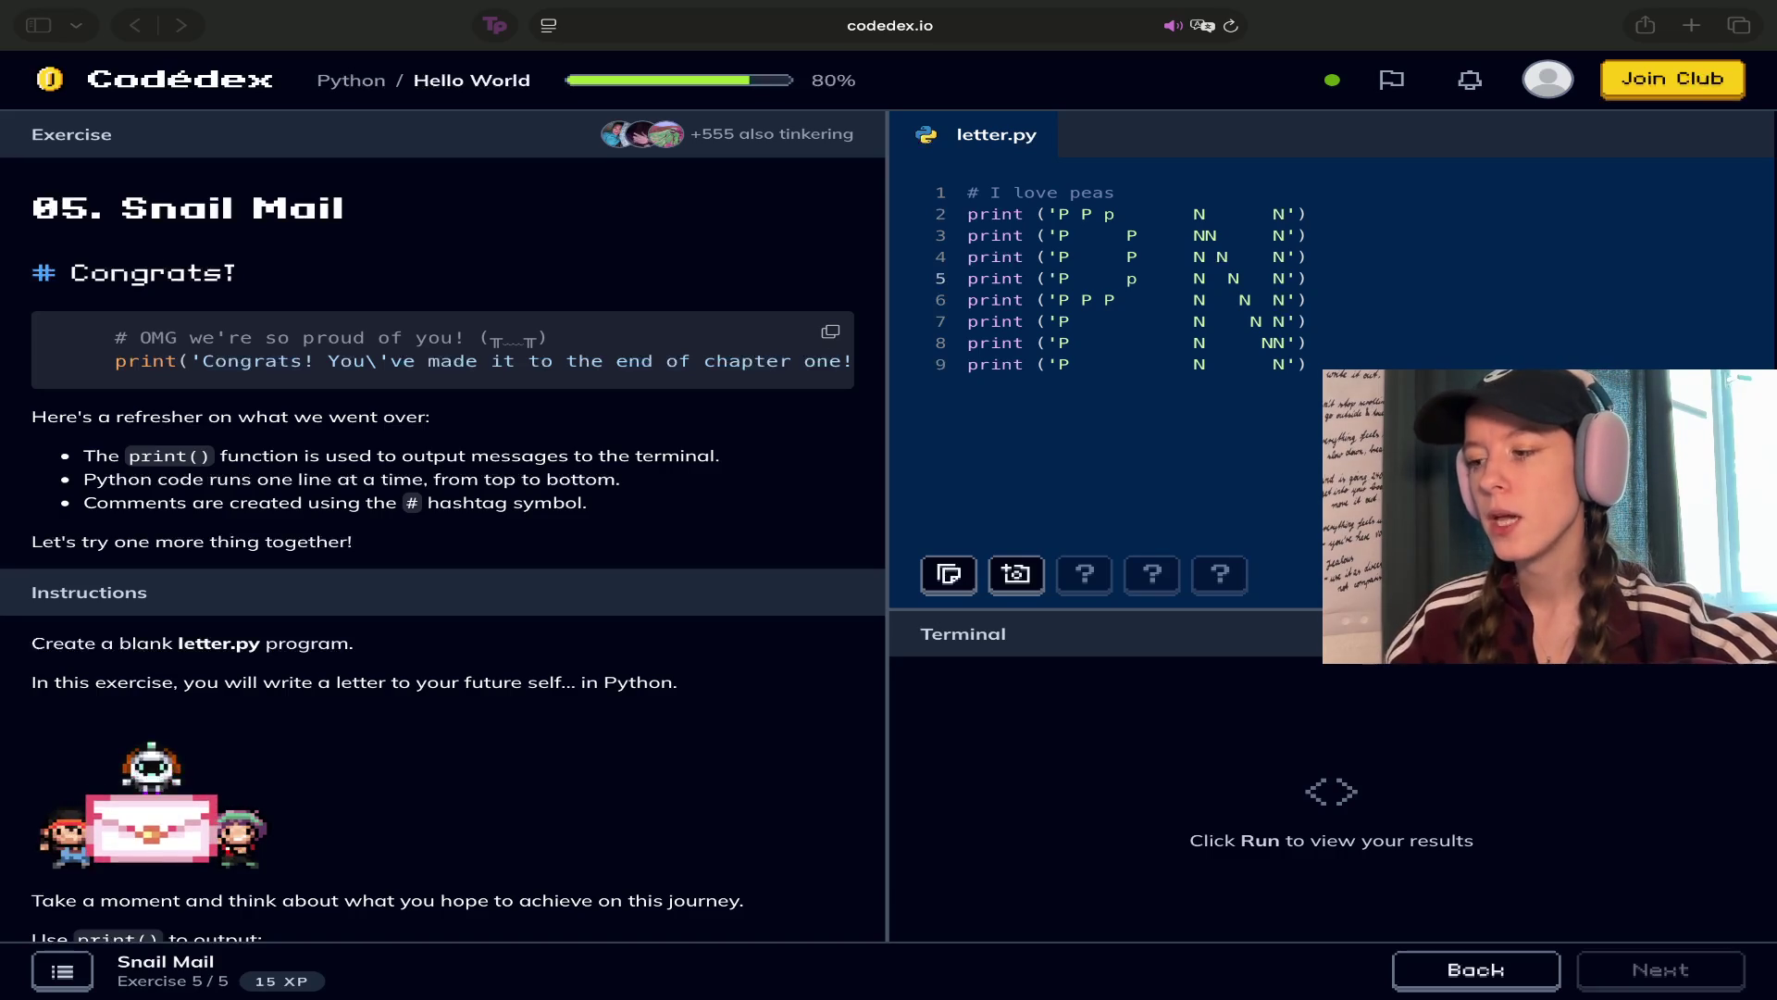
Open a new browser tab
left_click(1691, 25)
Load the Chillhop site, then go to its /live livestream page
type("chillhop")
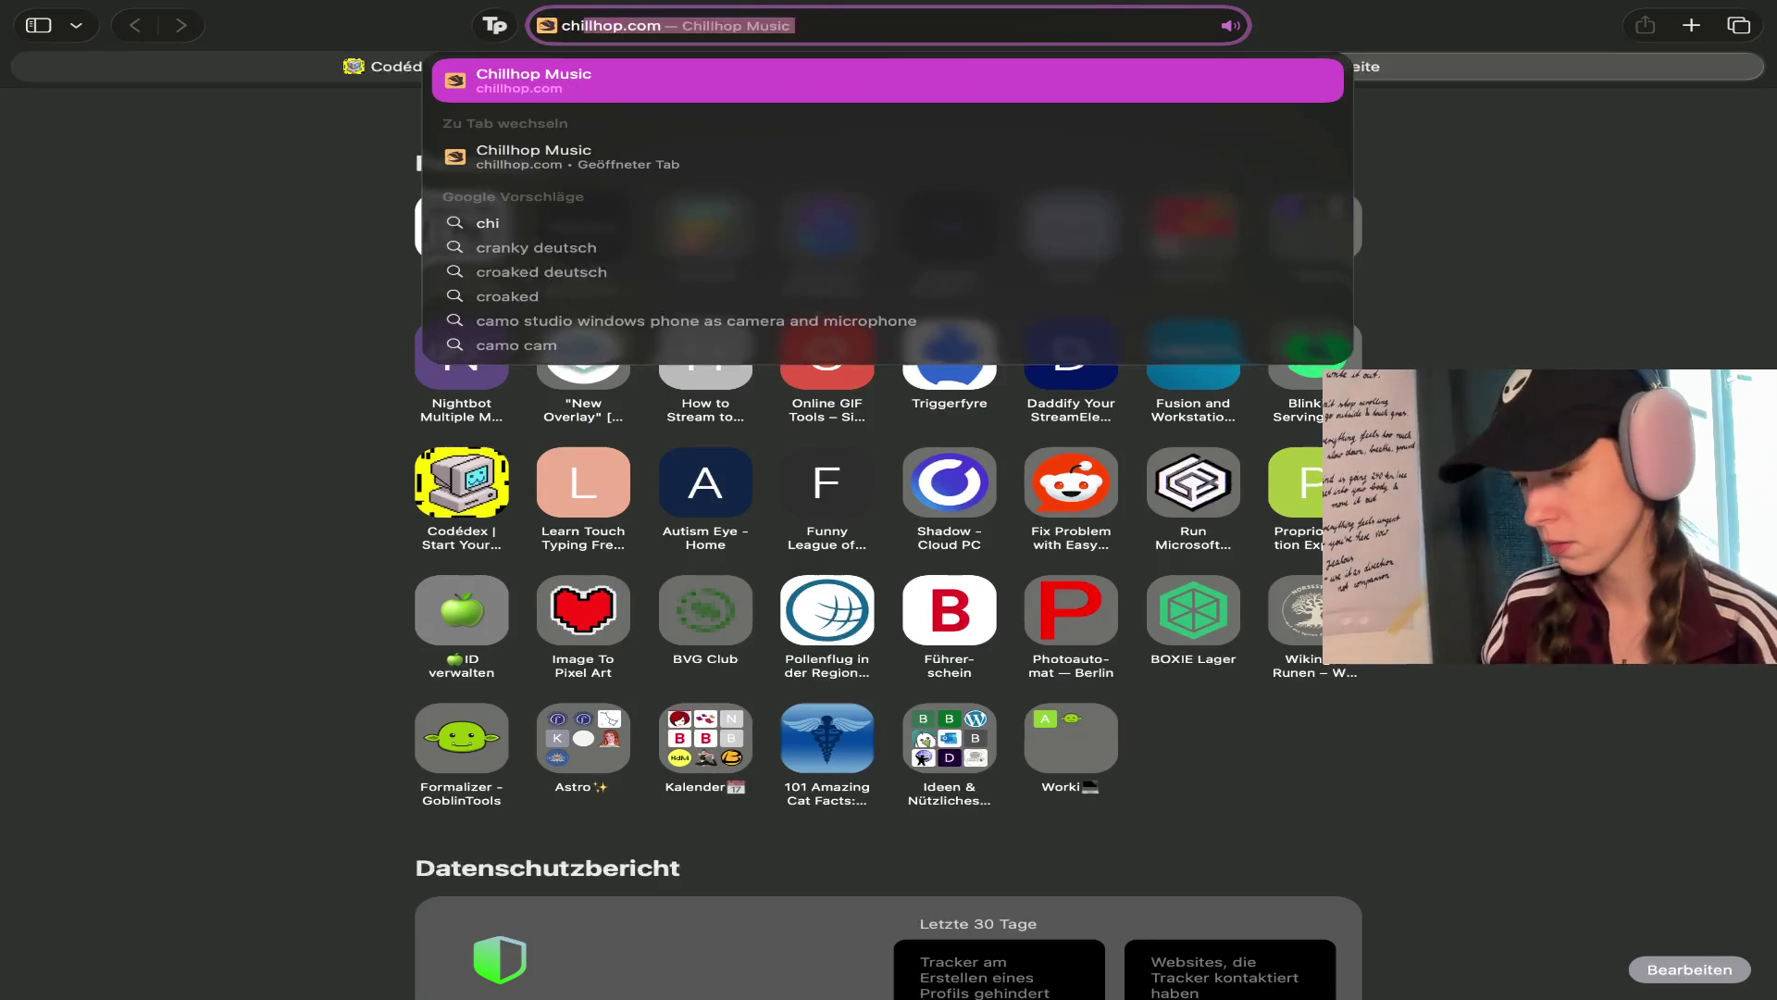
key("Return")
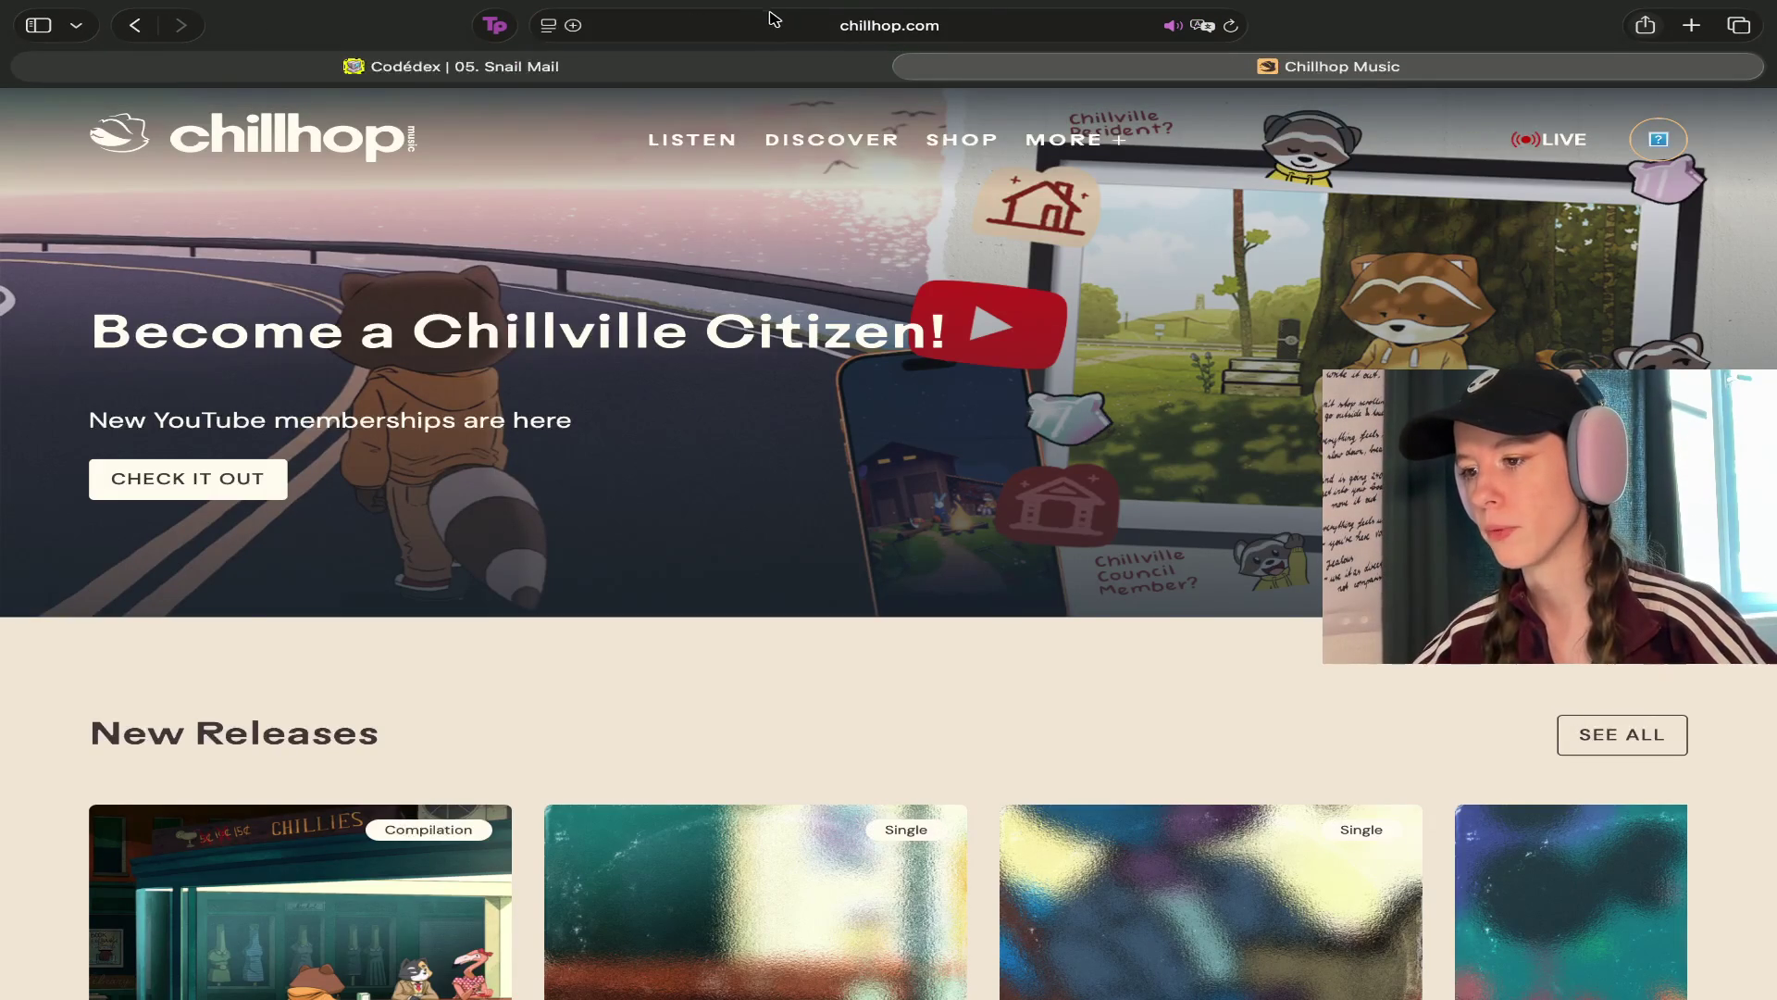
left_click(1026, 20)
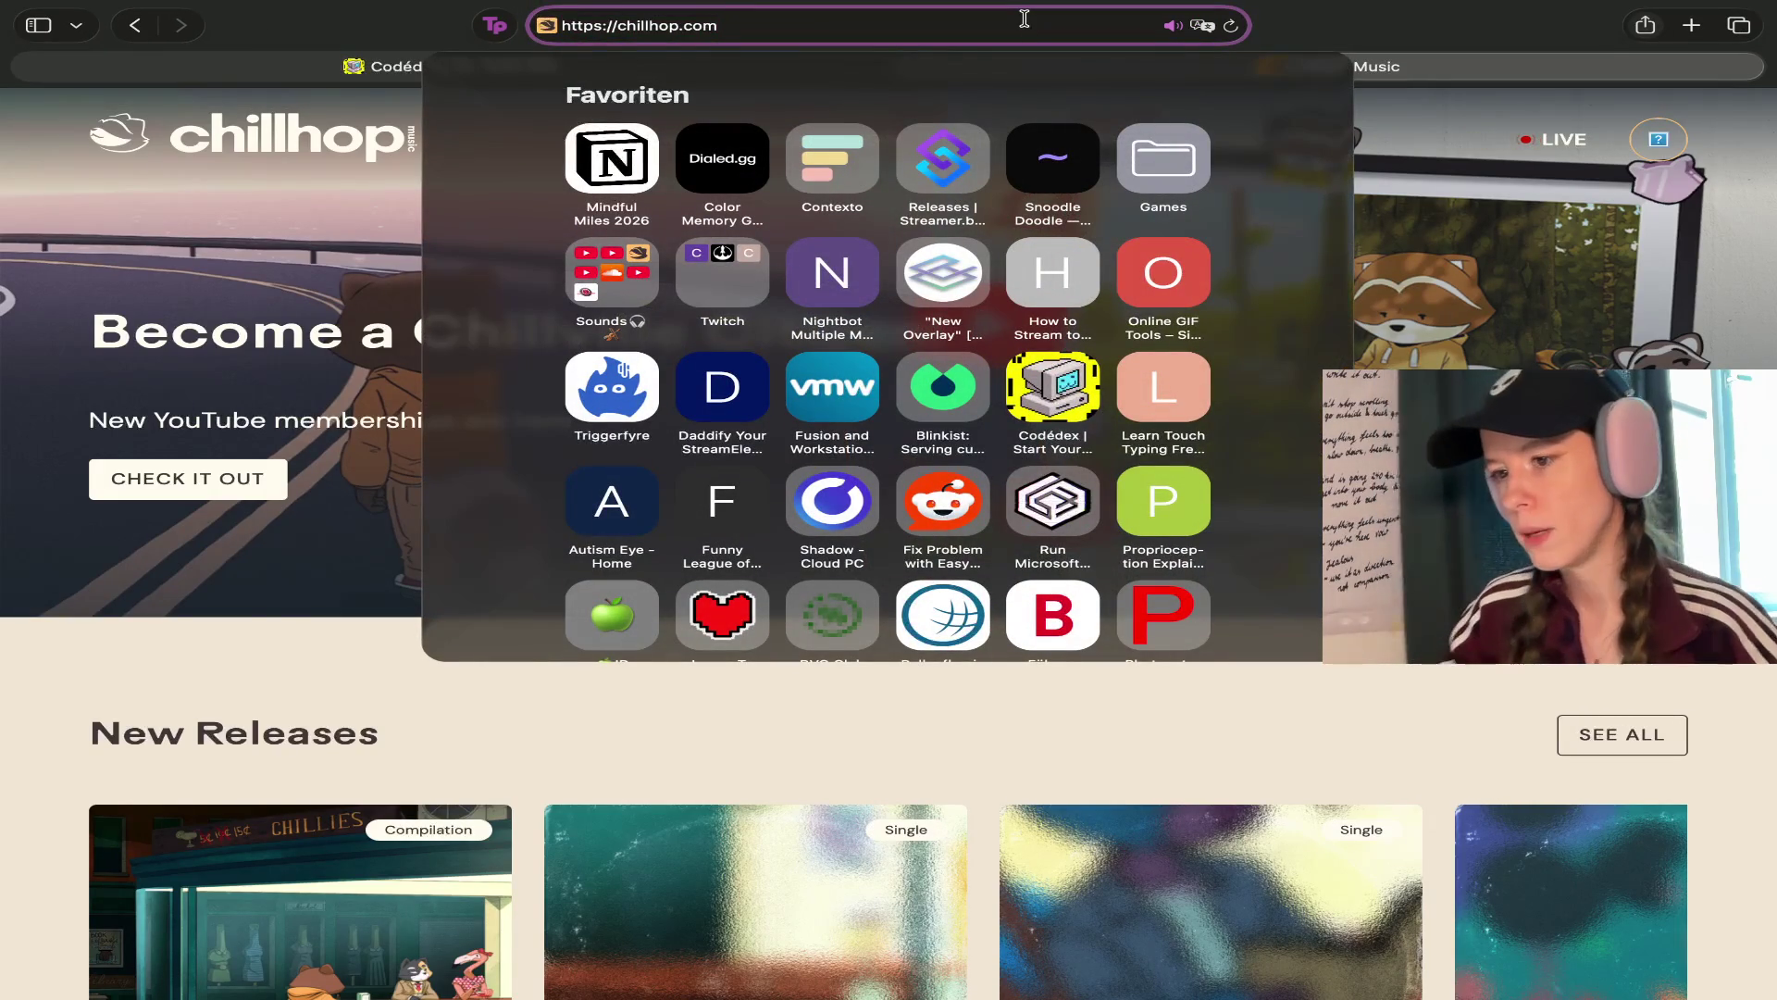
type("/live")
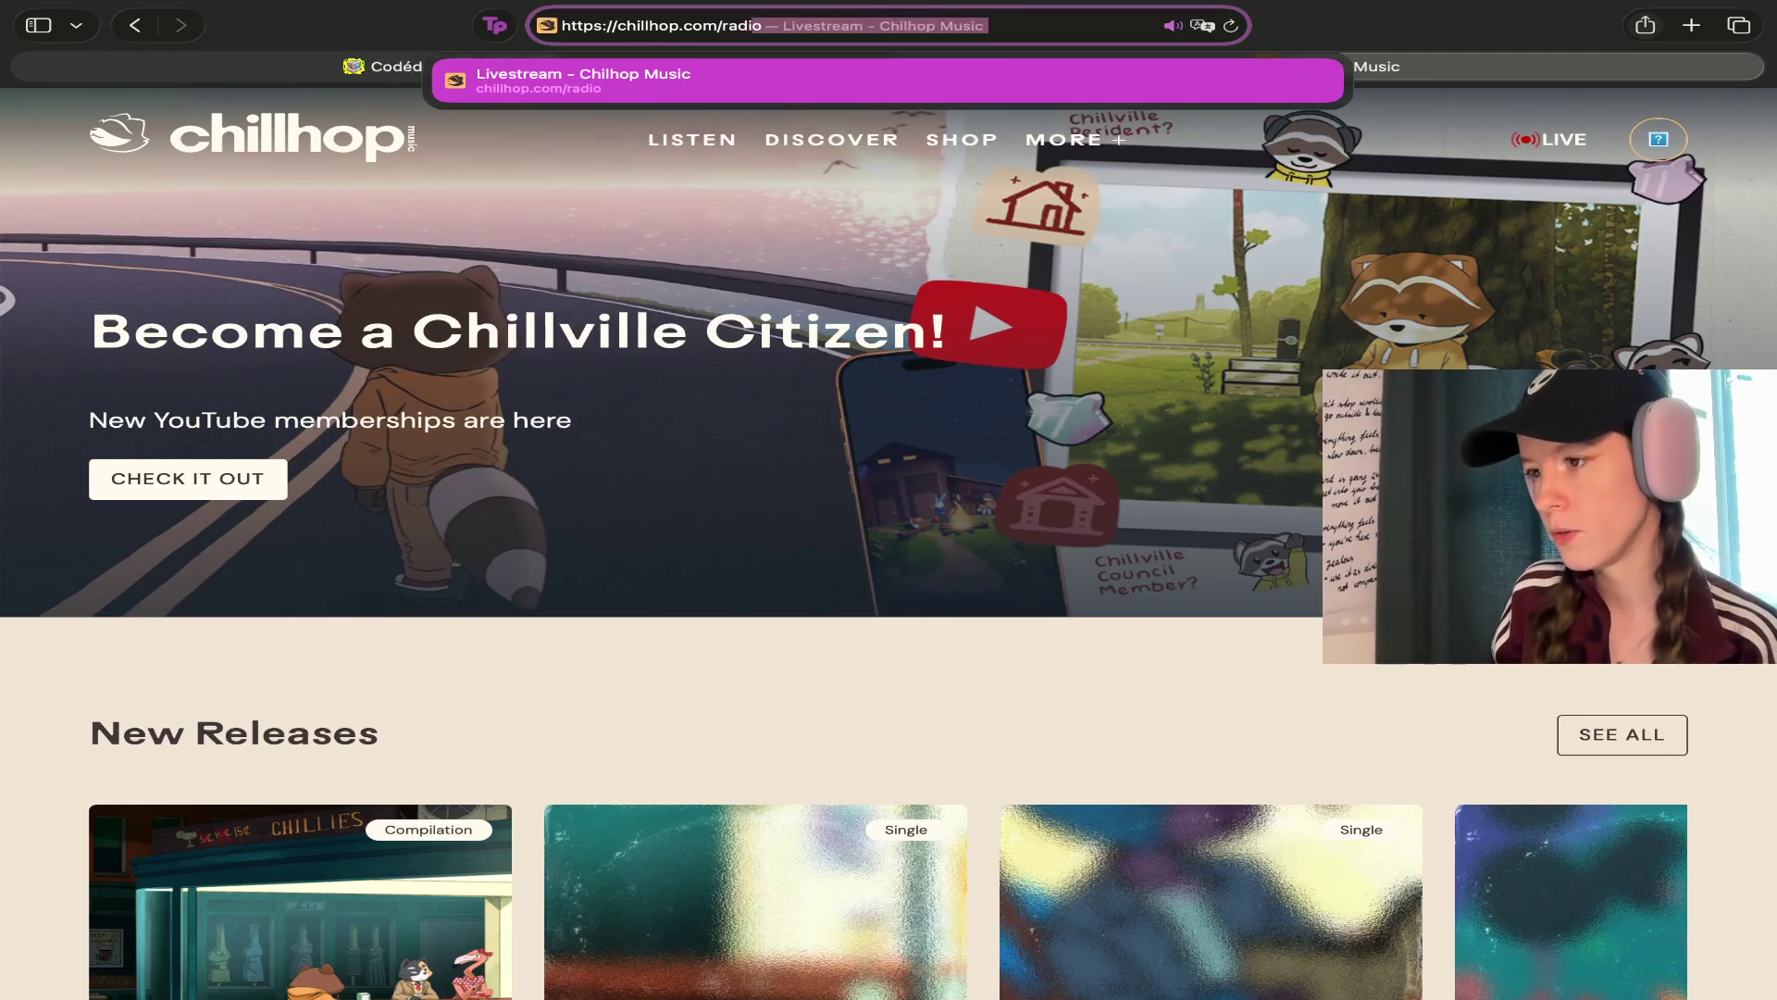
key("Return")
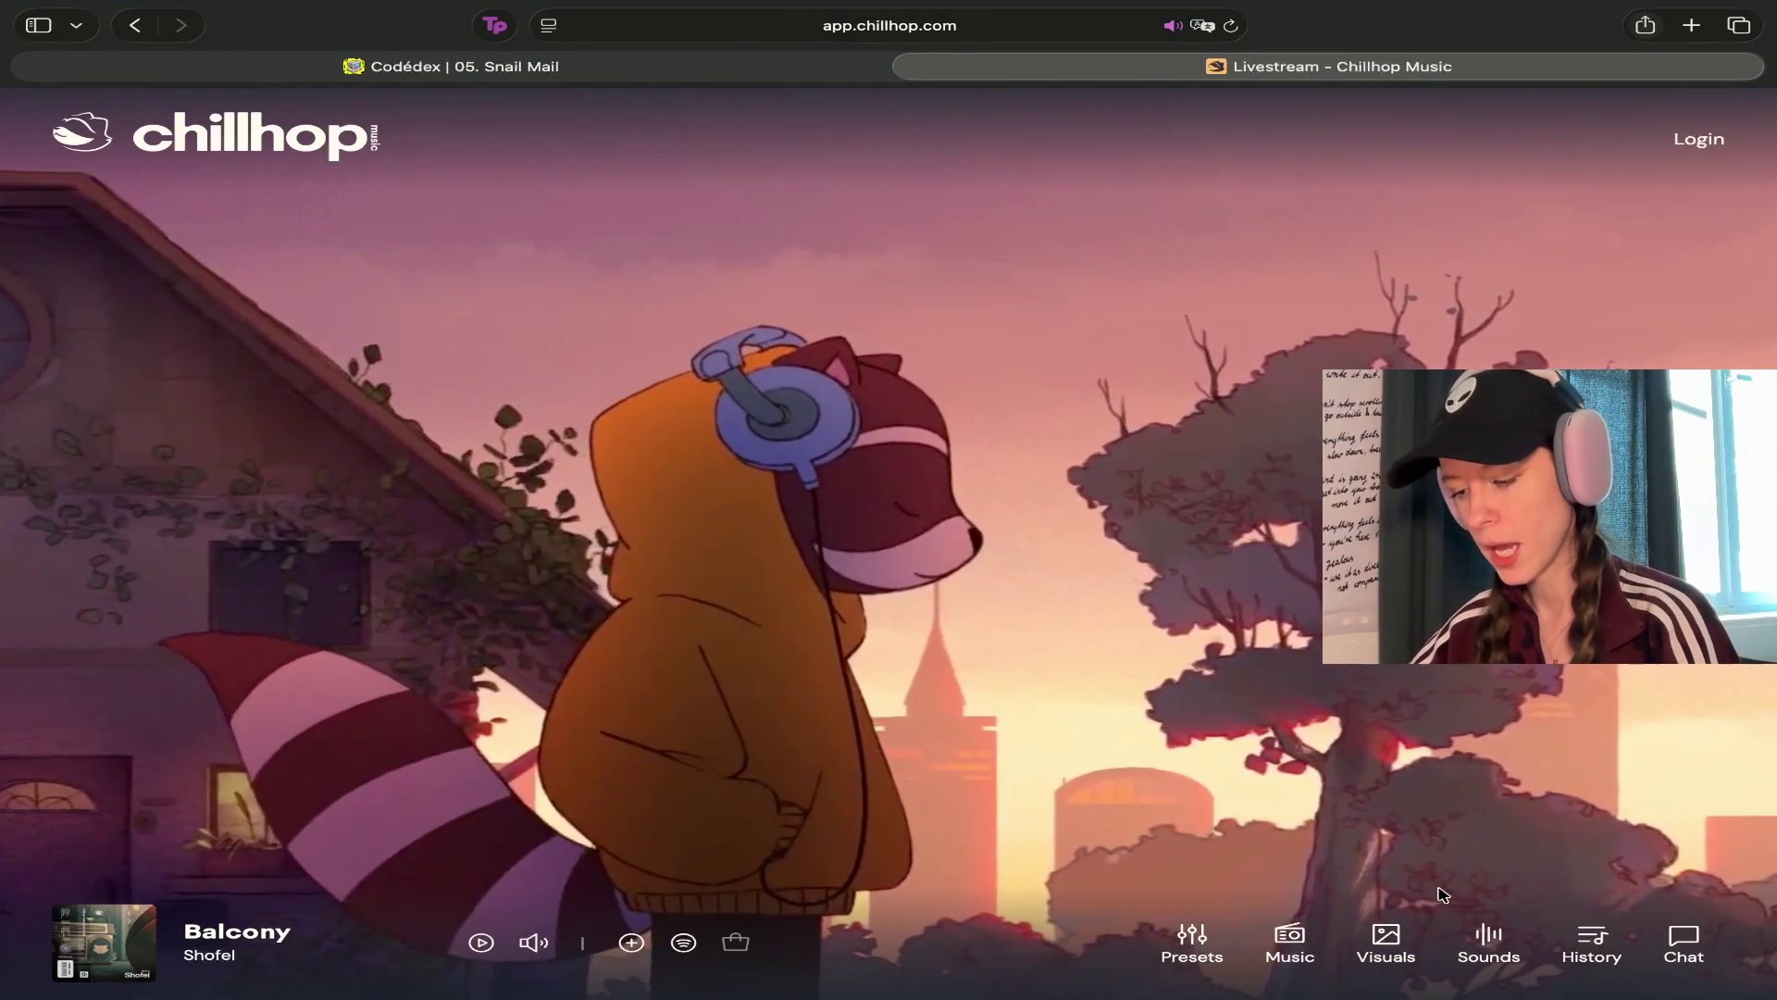
Try the Window Gaze background, then settle on the Summer 2025 floating island scene
left_click(1370, 926)
scroll(1451, 717, "down", 4)
left_click(1296, 805)
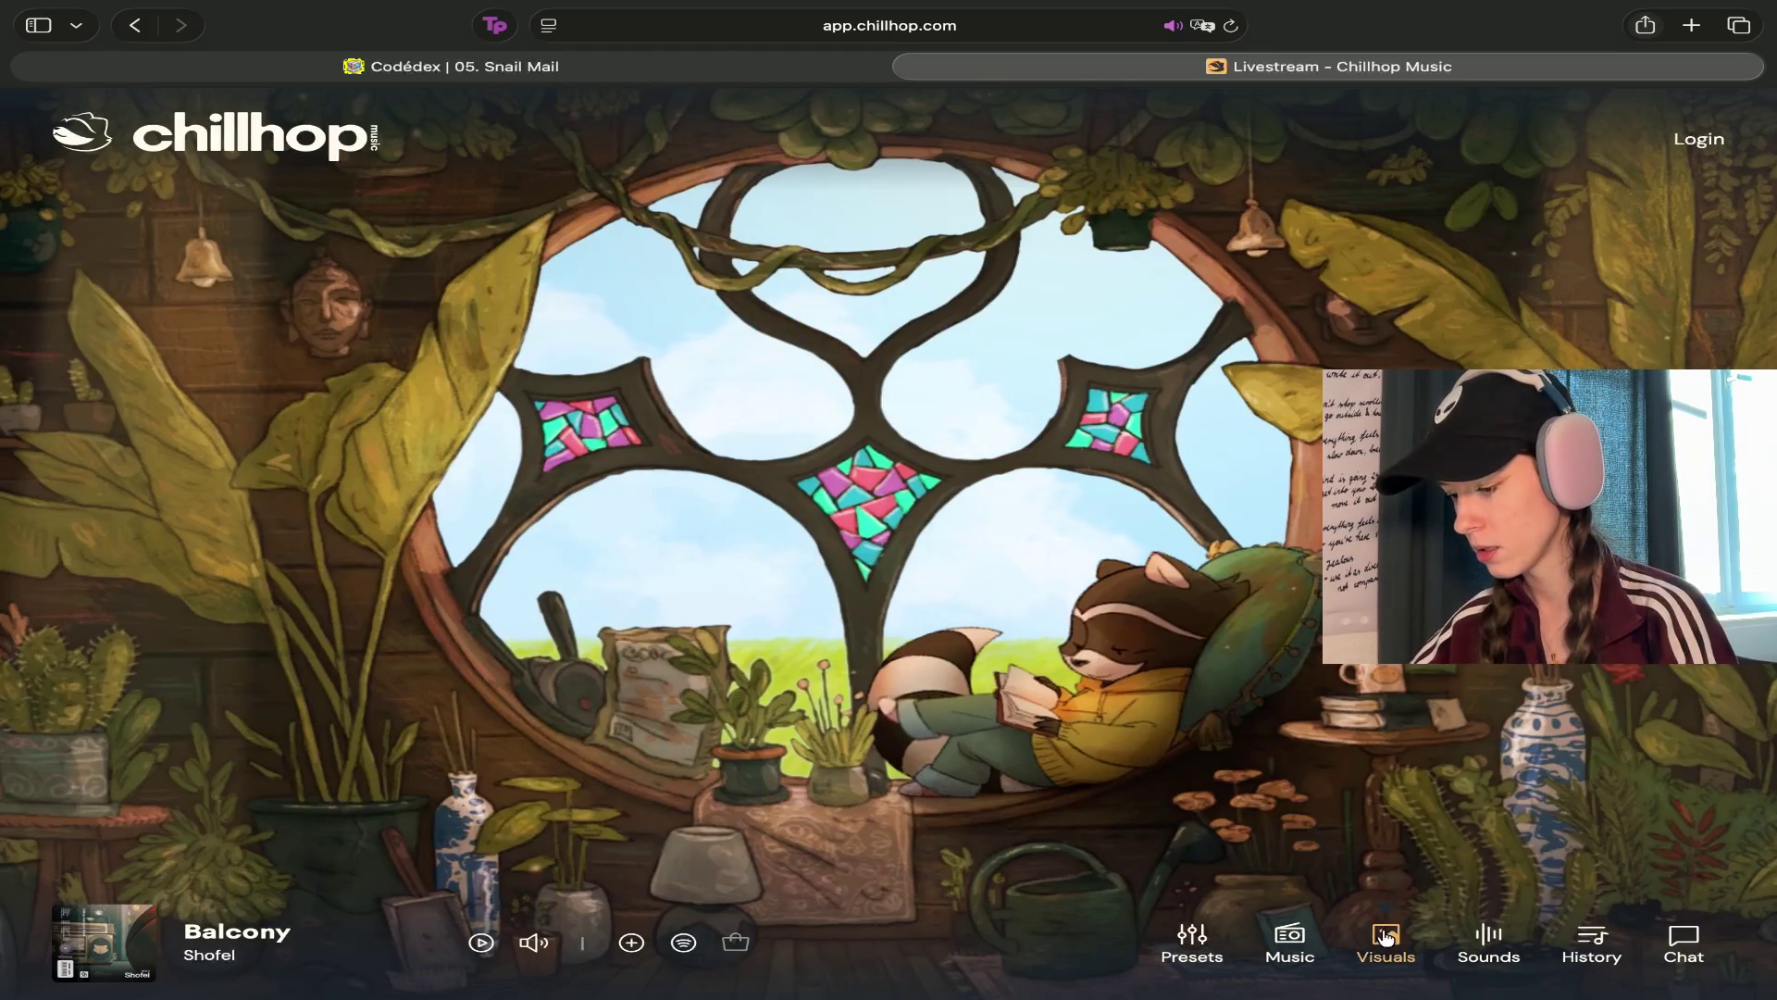
left_click(1397, 958)
scroll(1452, 761, "up", 5)
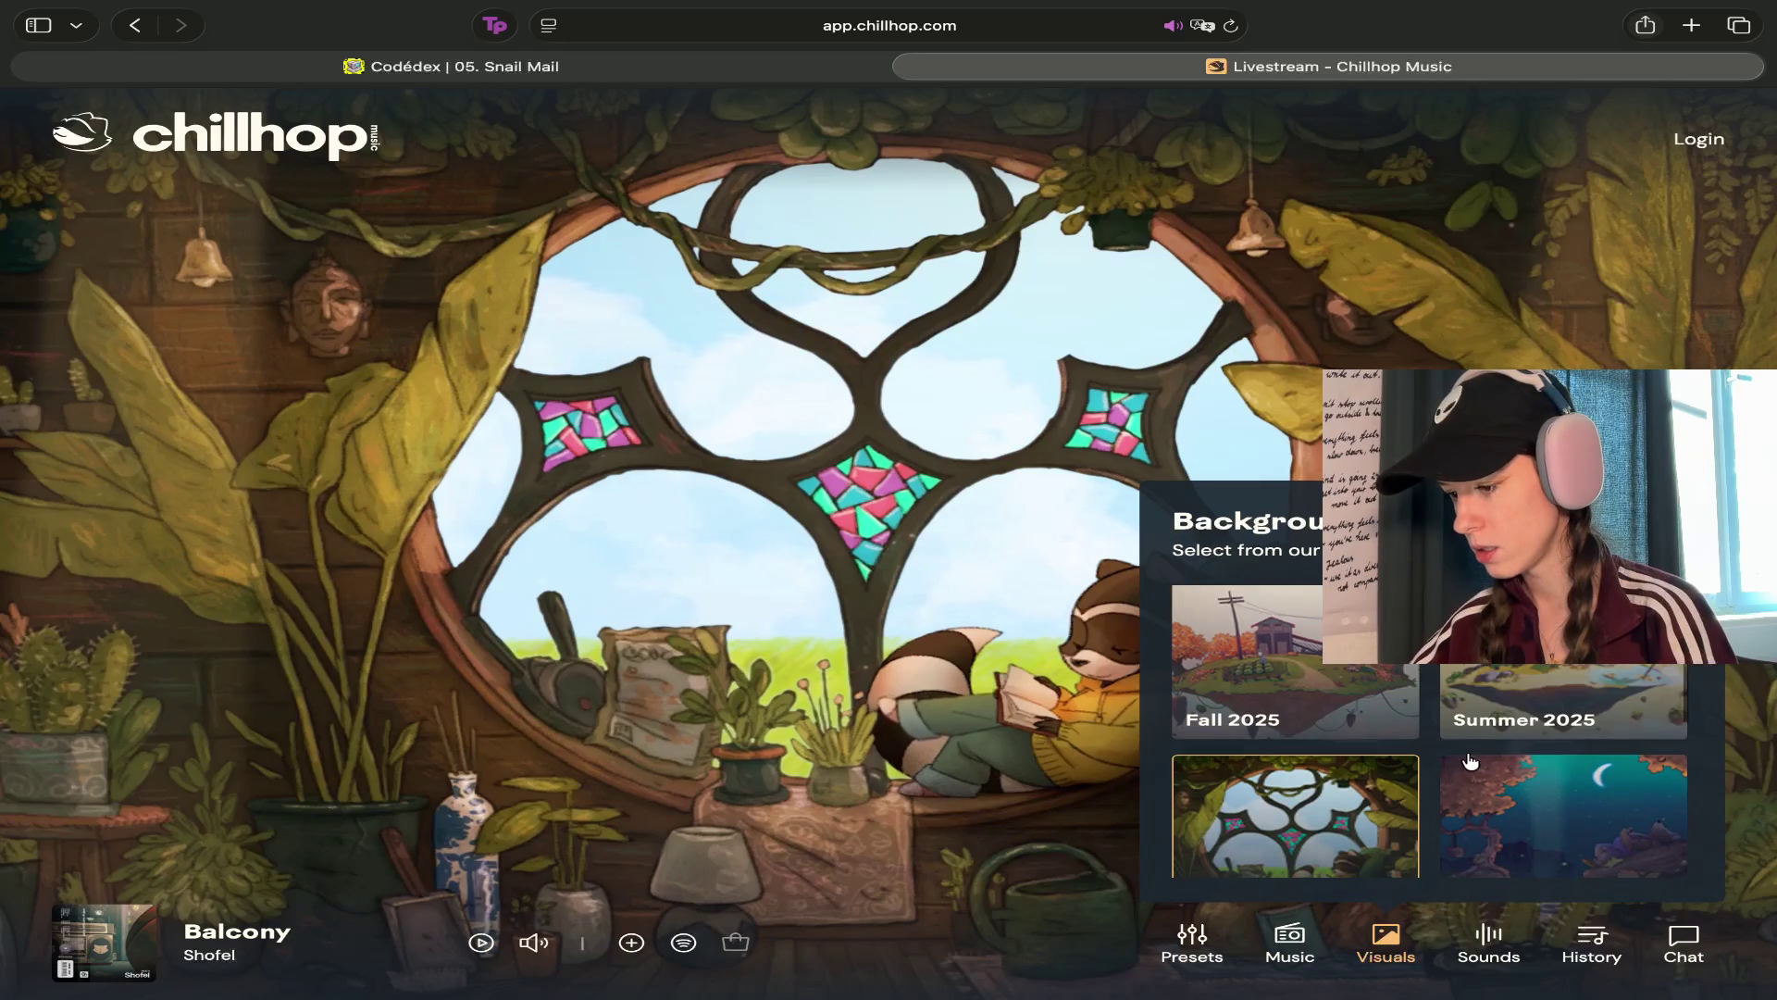
scroll(1308, 734, "down", 3)
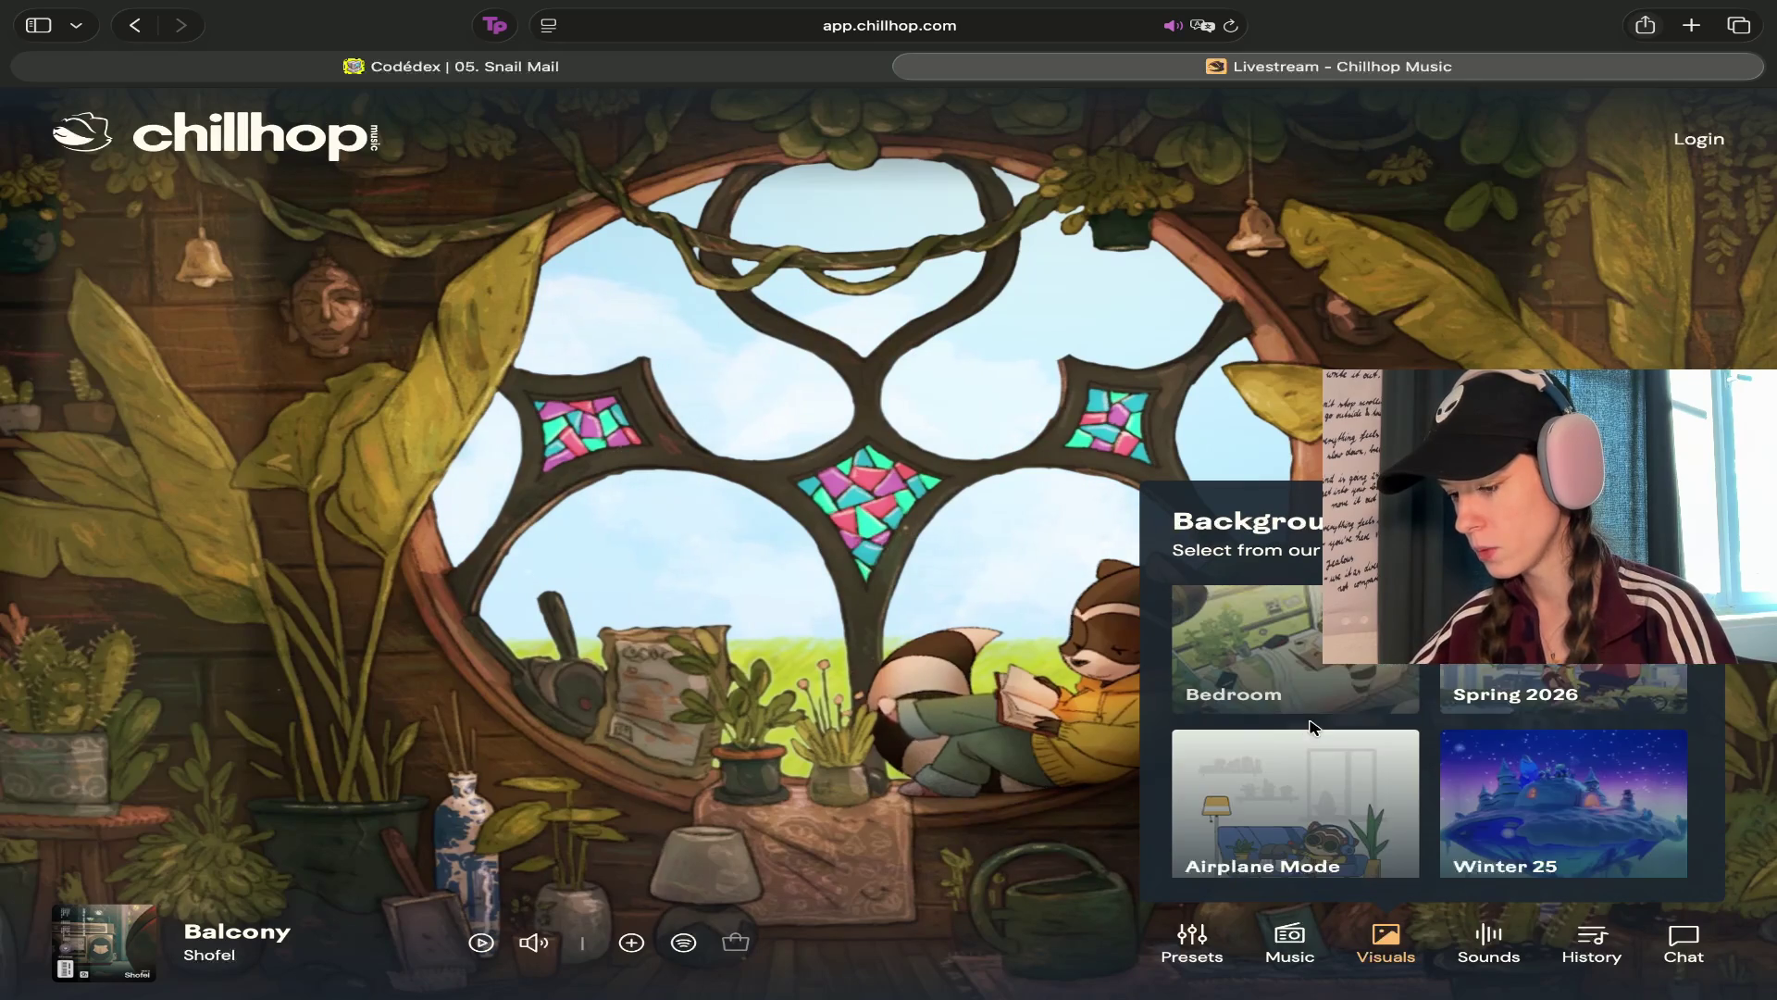
left_click(1491, 781)
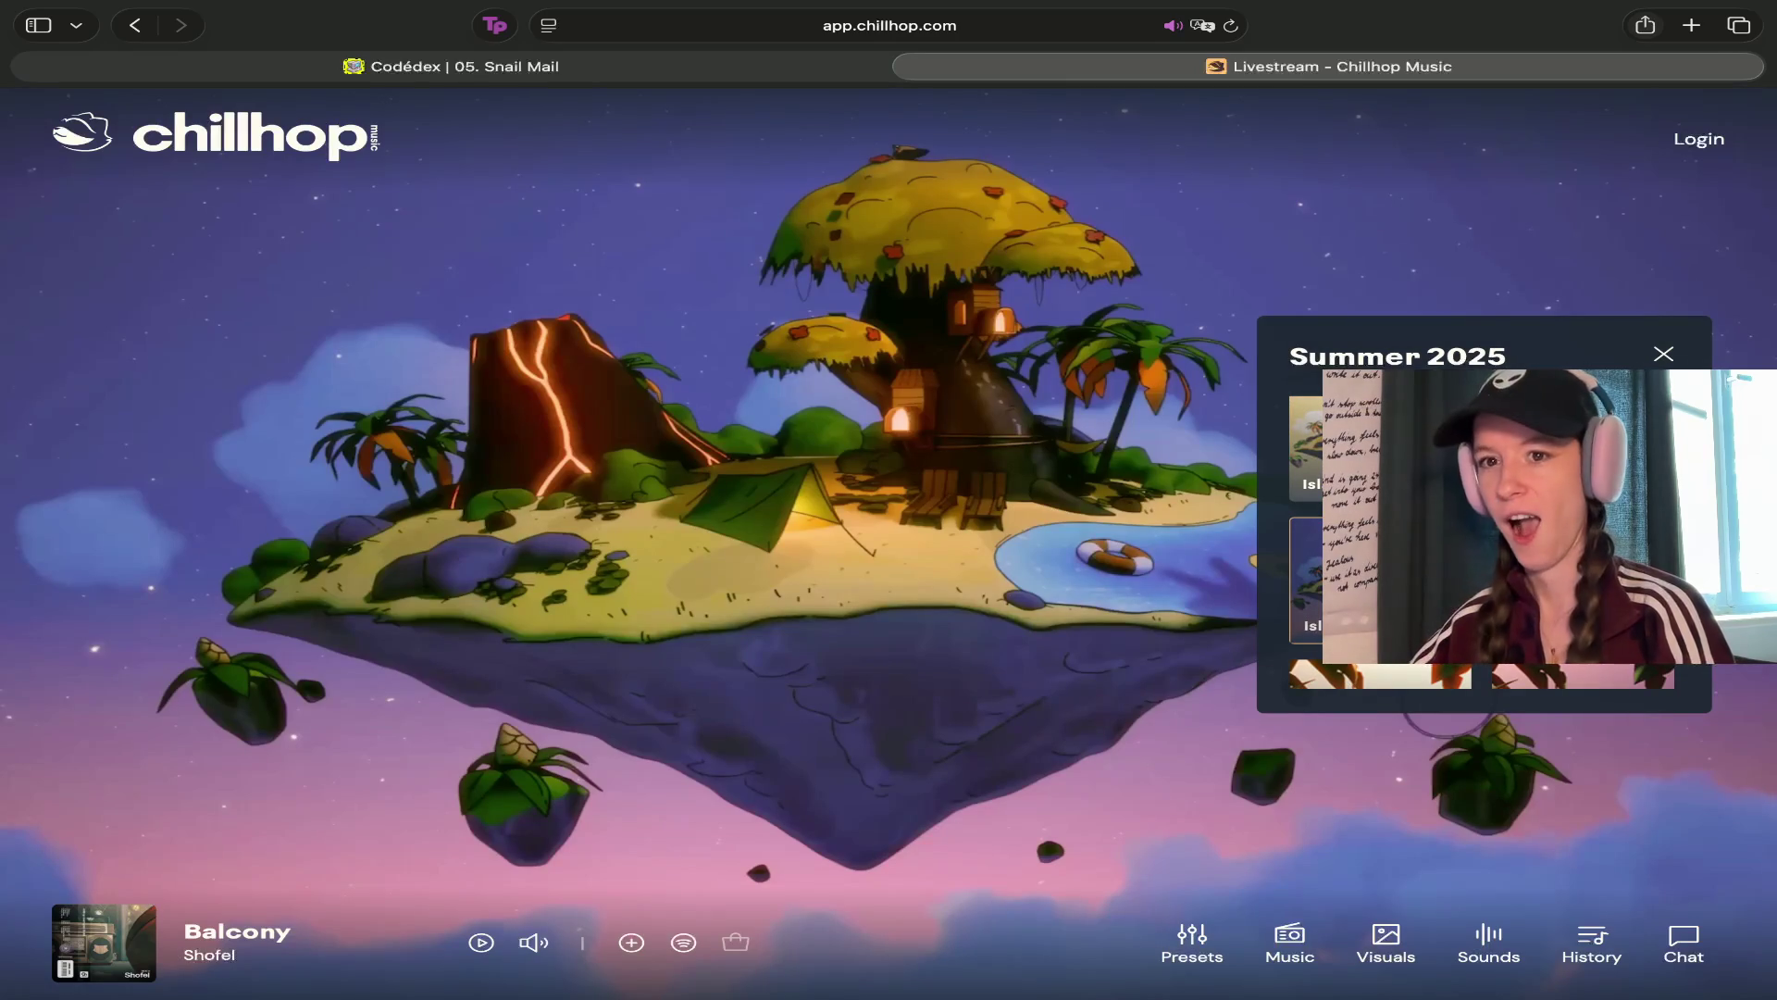
left_click(1663, 356)
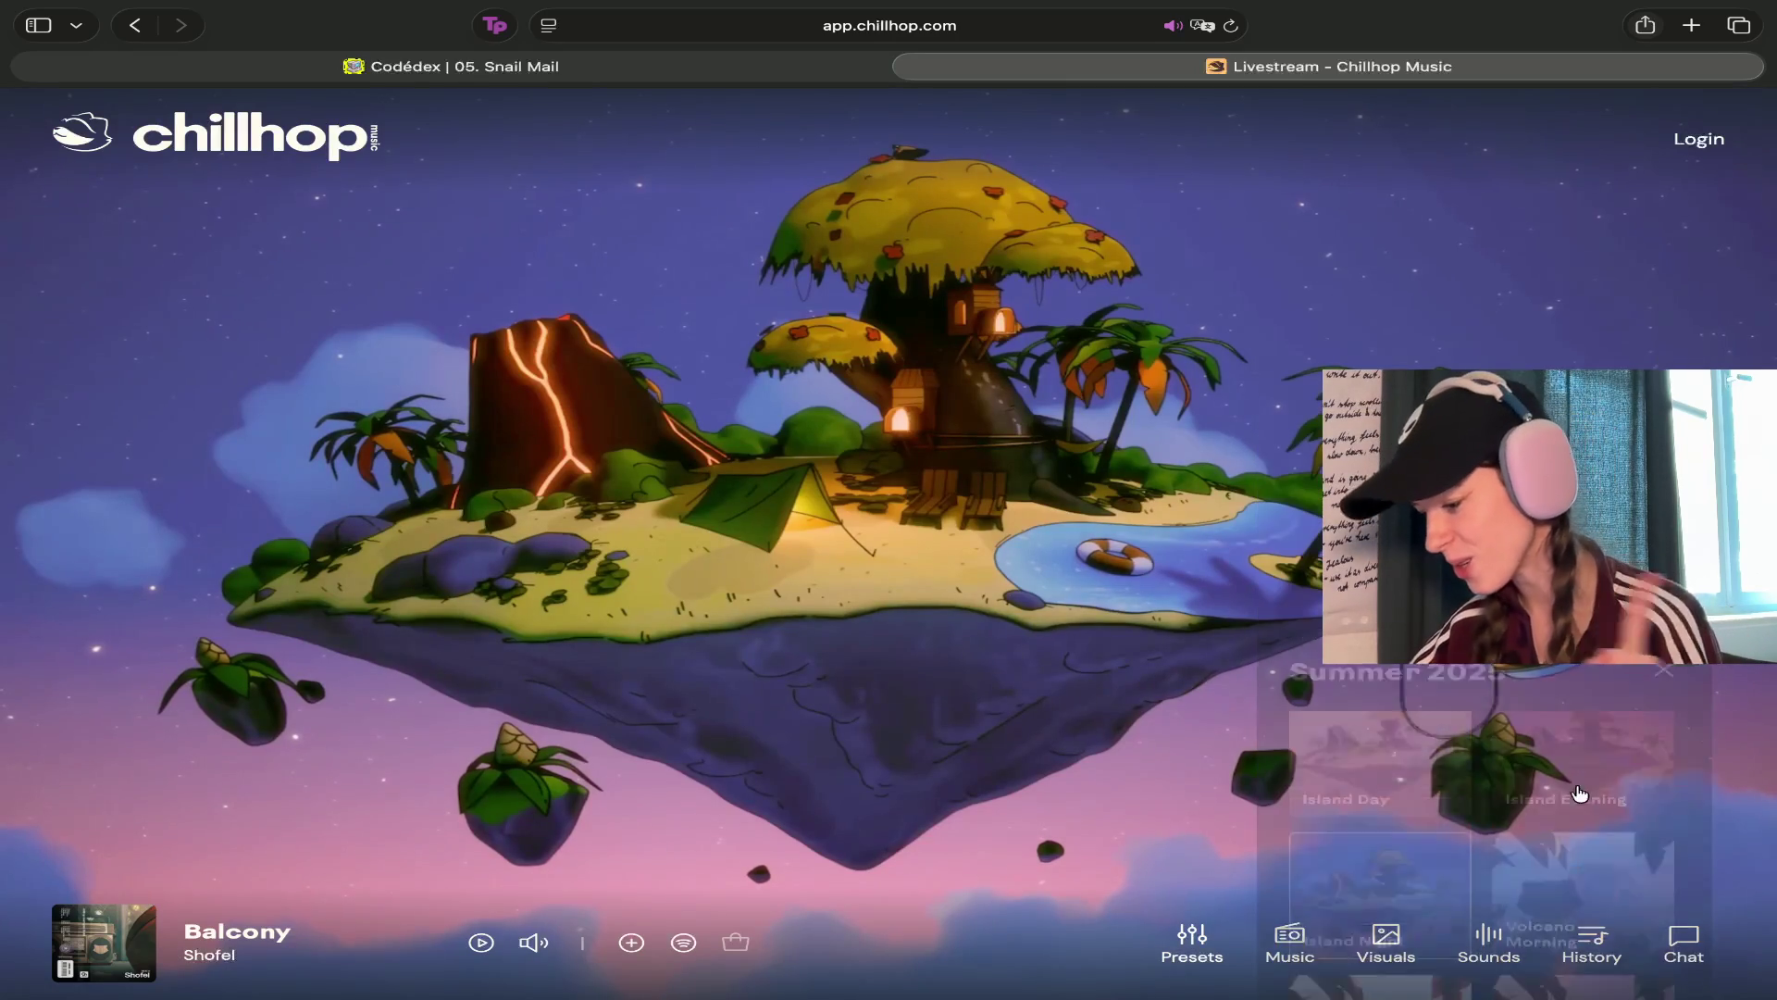
Browse the ambient sound mixer and music stations, then return to the Codédex tab
left_click(1488, 940)
scroll(1481, 703, "down", 2)
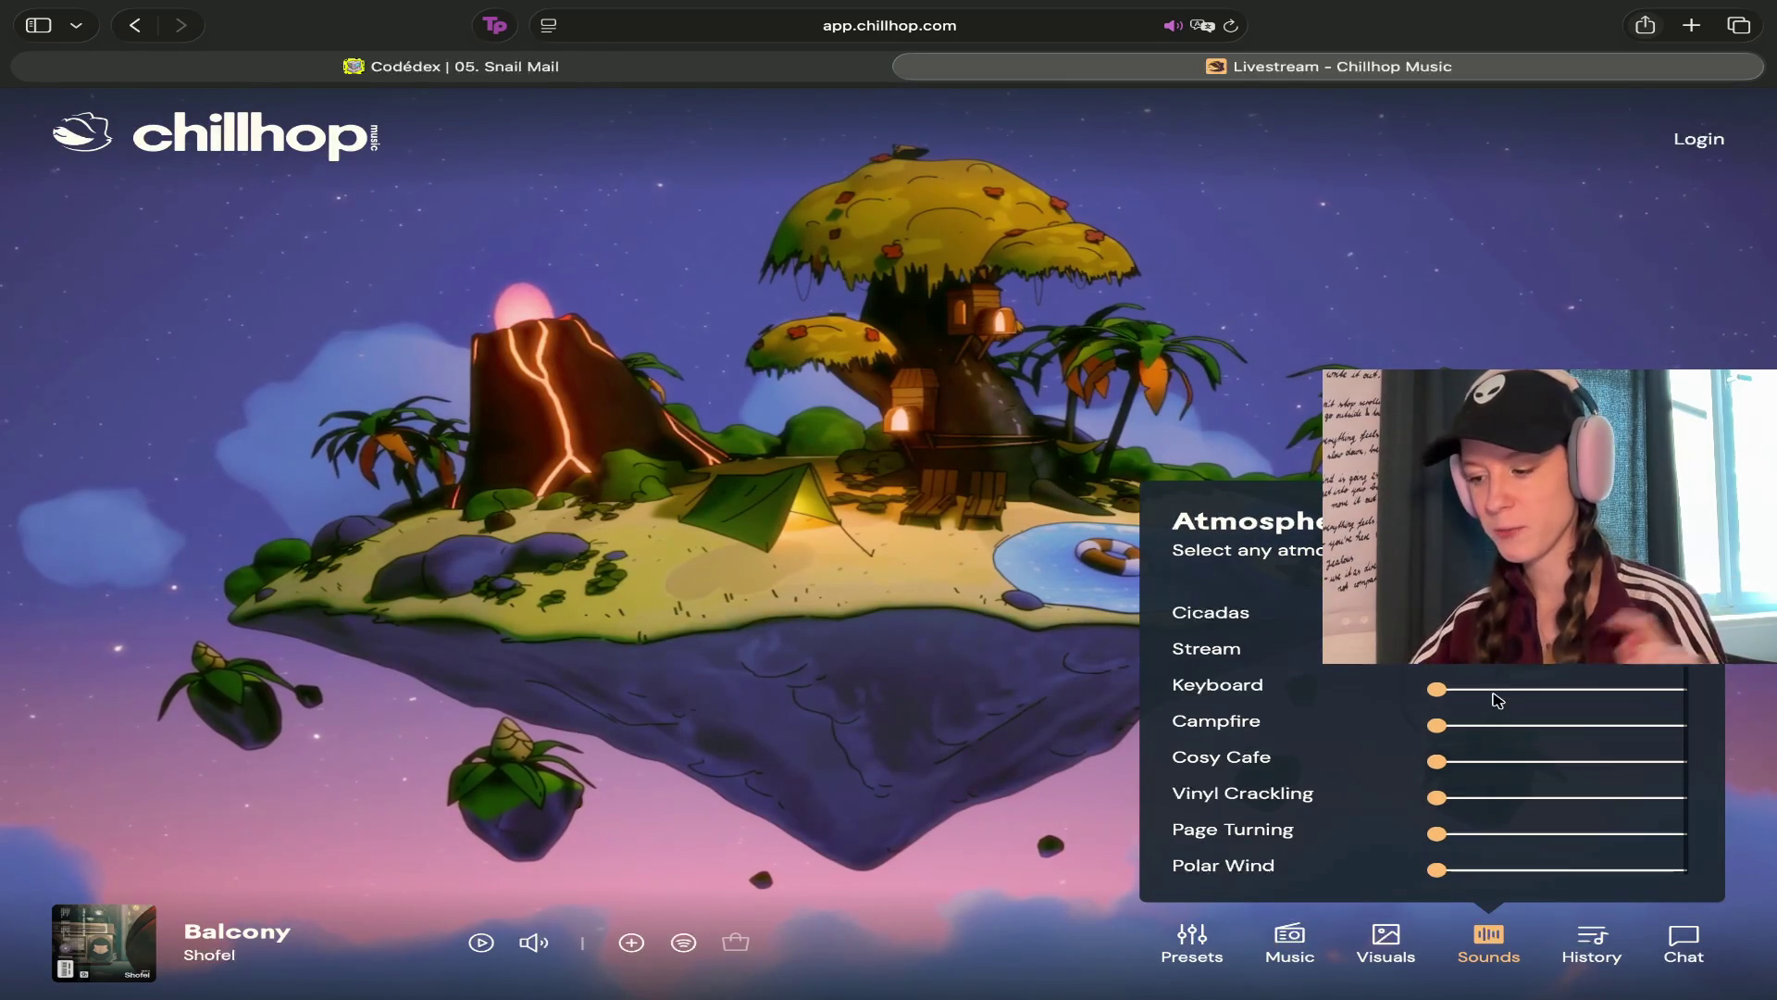
left_click(1276, 936)
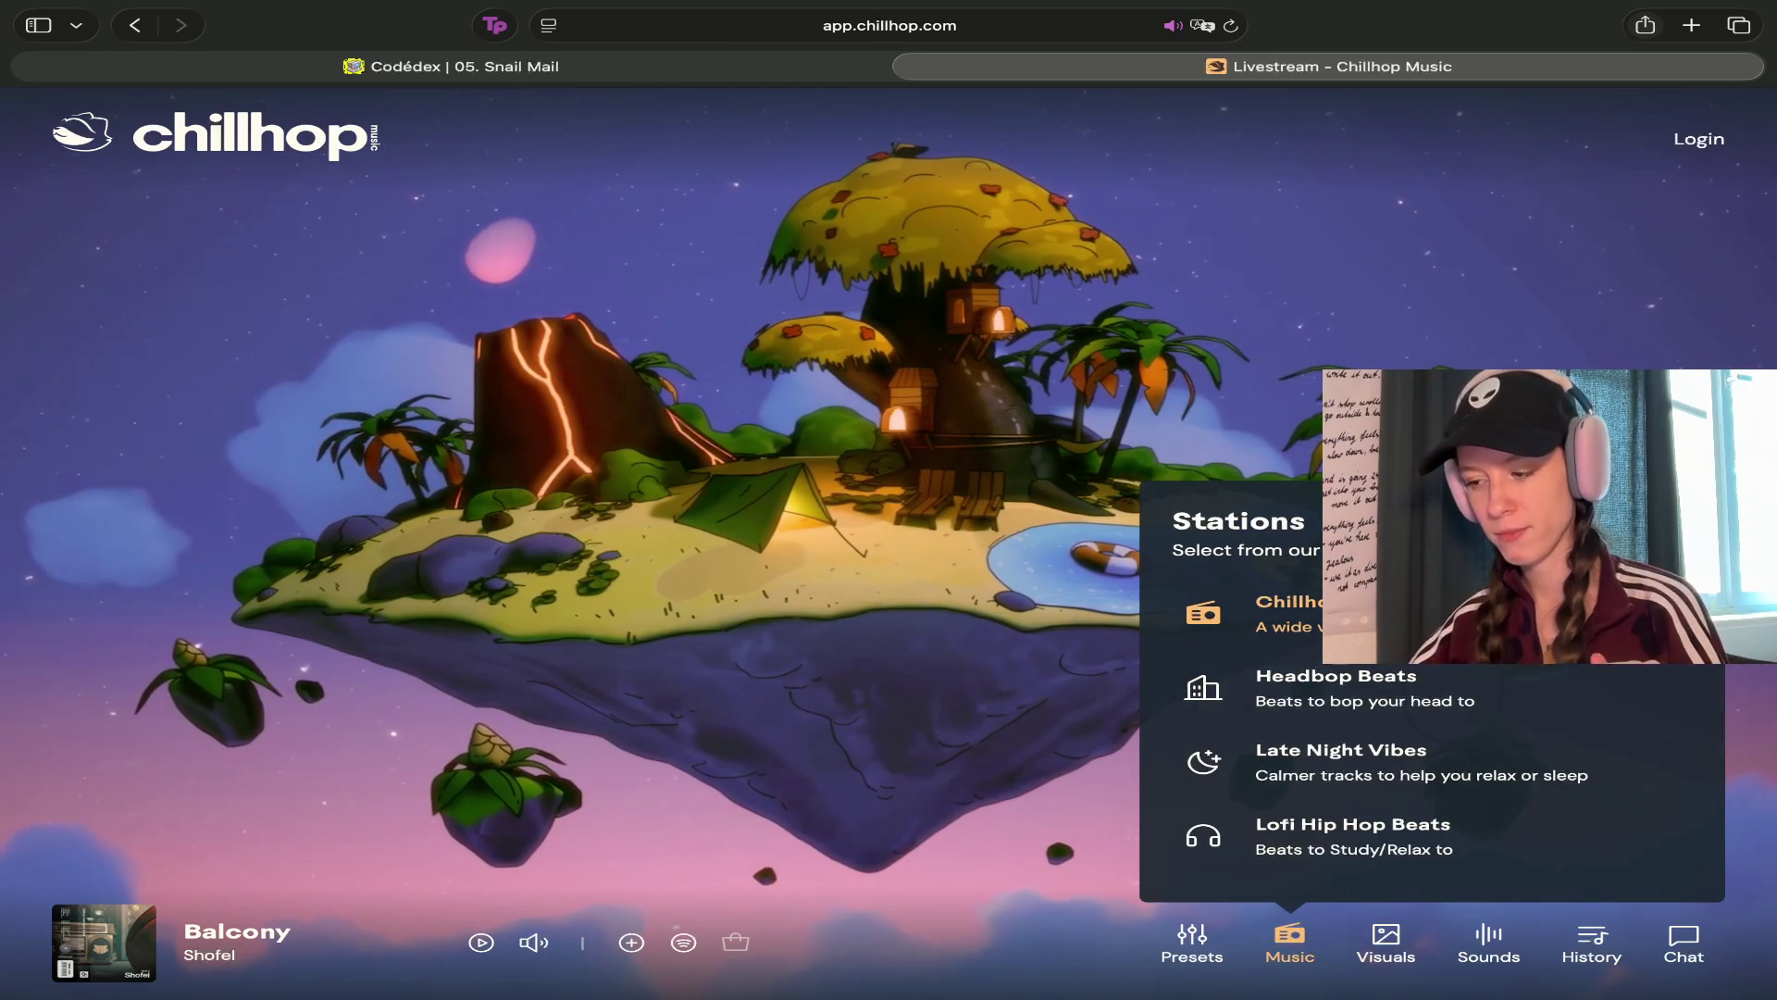
left_click(1275, 937)
left_click(861, 66)
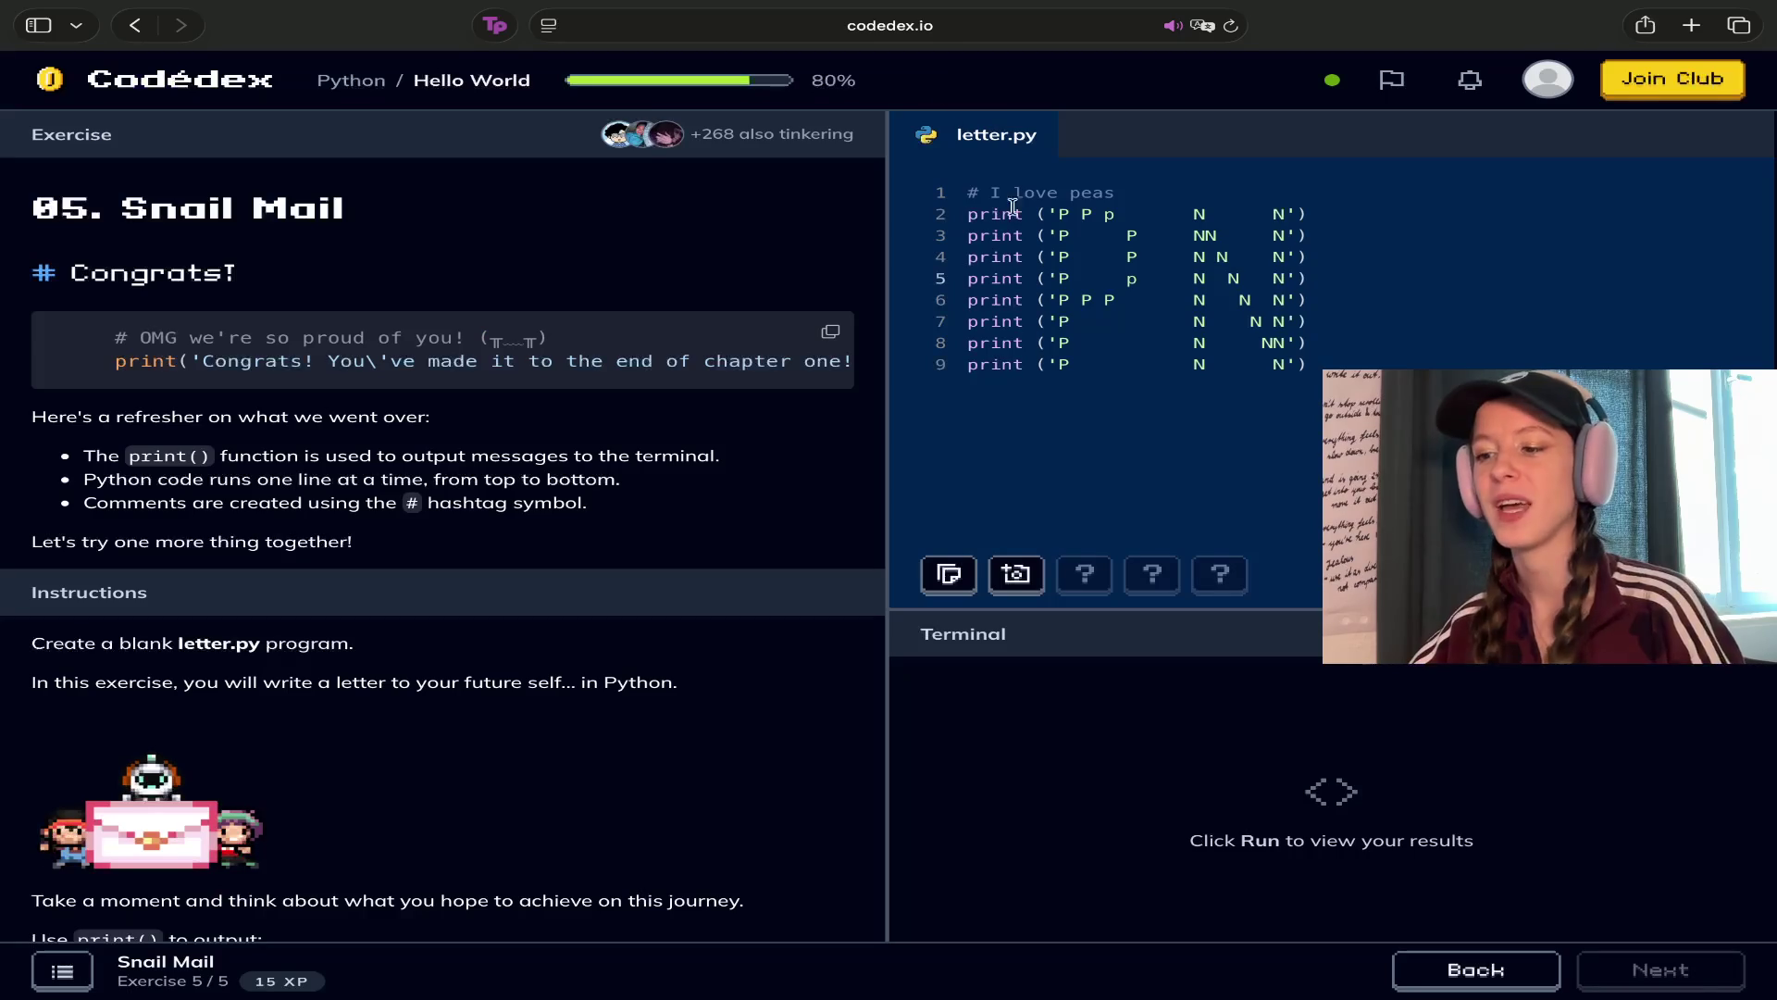